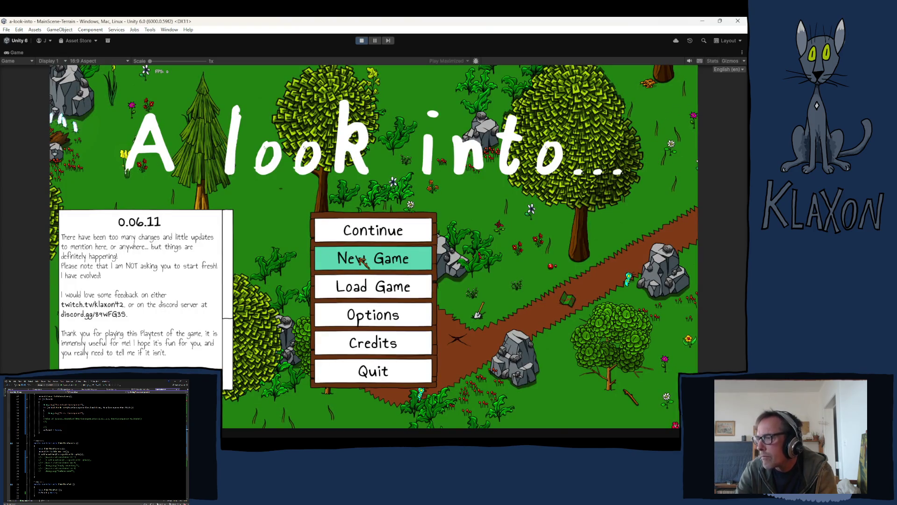
# - Start a new game from the main menu, confirm the fresh save, and accept the character
pyautogui.click(362, 262)
pyautogui.click(348, 301)
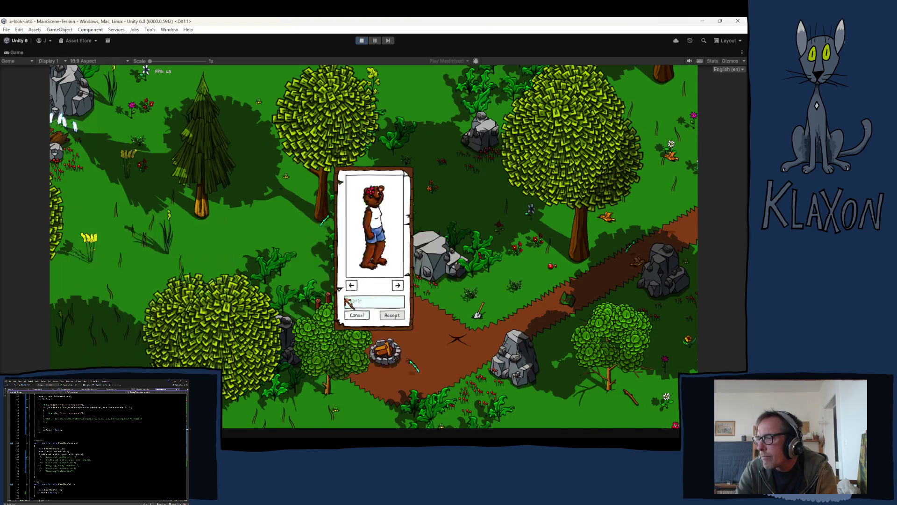
pyautogui.write('Tob')
pyautogui.click(391, 315)
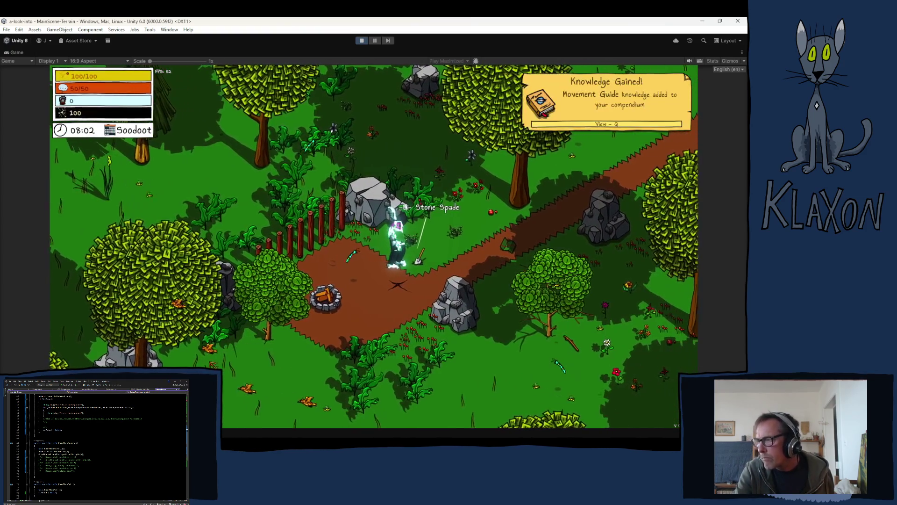
# - Add Poking Stick III to the character through the debug item list
pyautogui.click(238, 415)
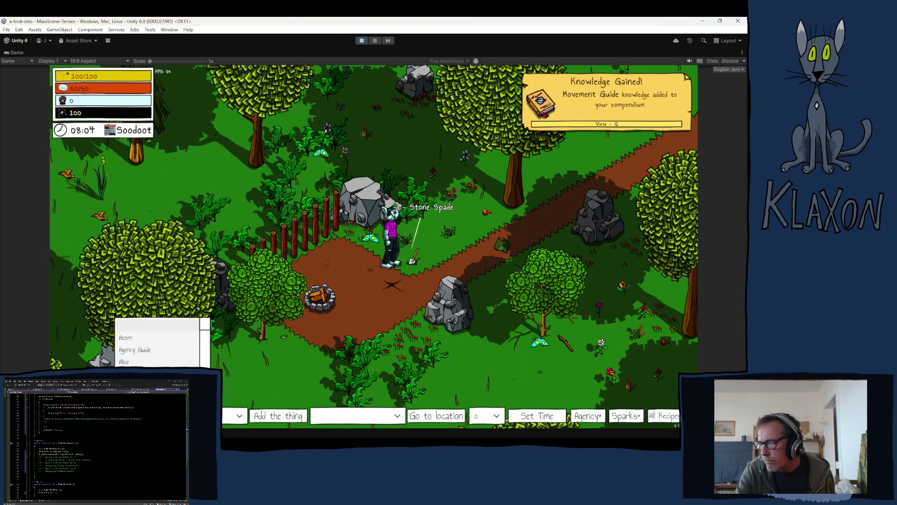
pyautogui.scroll(-10, 205, 334)
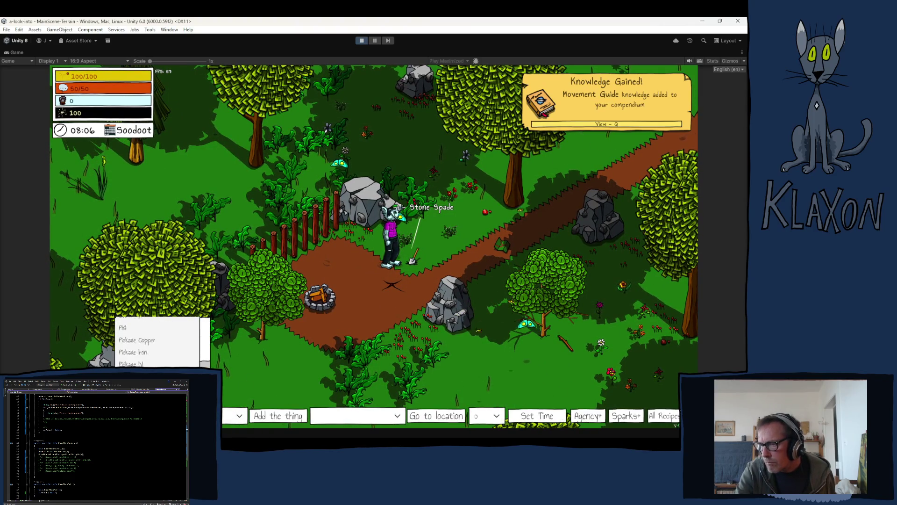
pyautogui.click(135, 360)
pyautogui.click(279, 415)
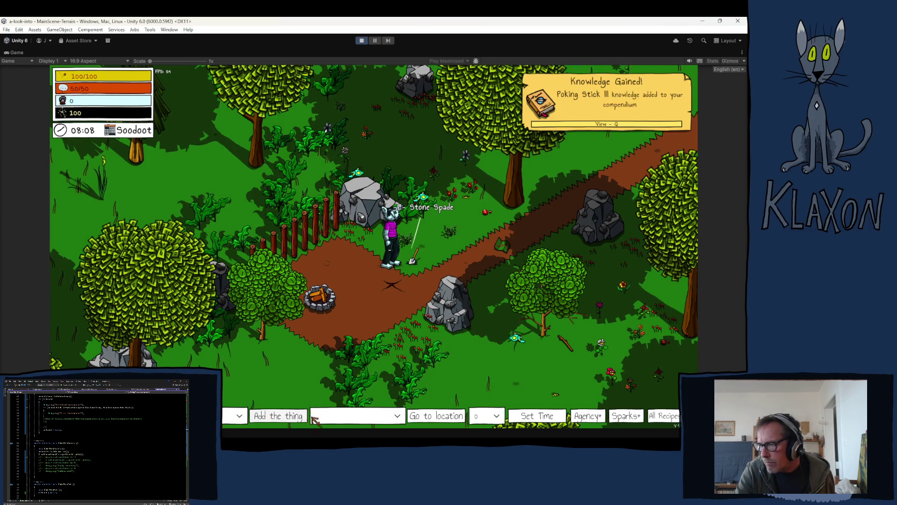
# - Teleport the character to the Bear Den location
pyautogui.click(396, 416)
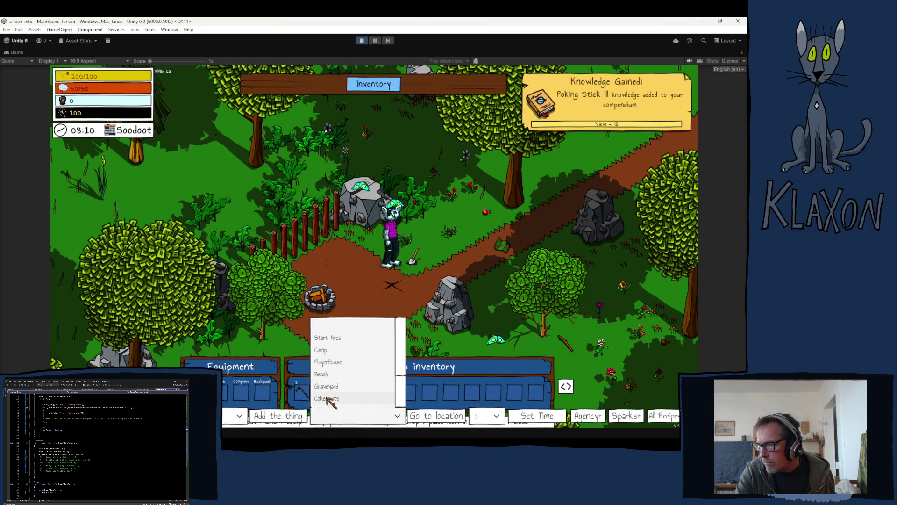
pyautogui.click(306, 395)
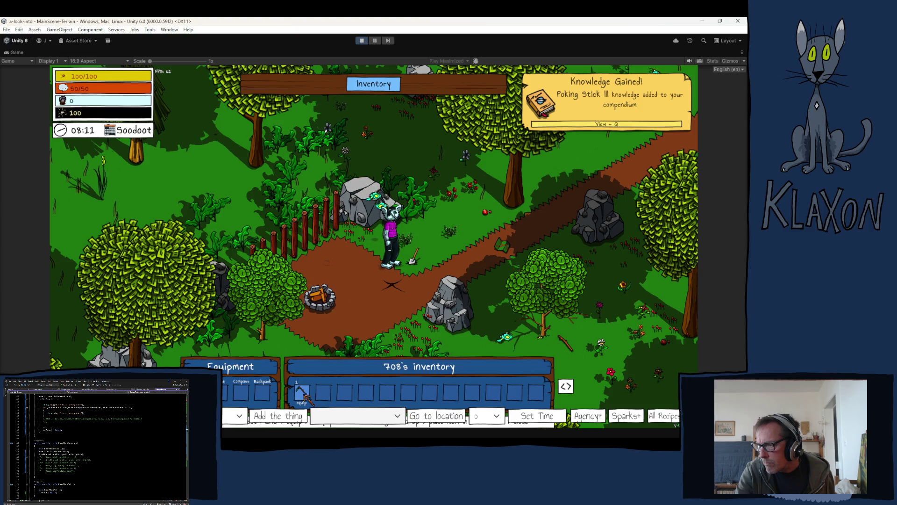
pyautogui.click(397, 415)
pyautogui.scroll(-3, 369, 370)
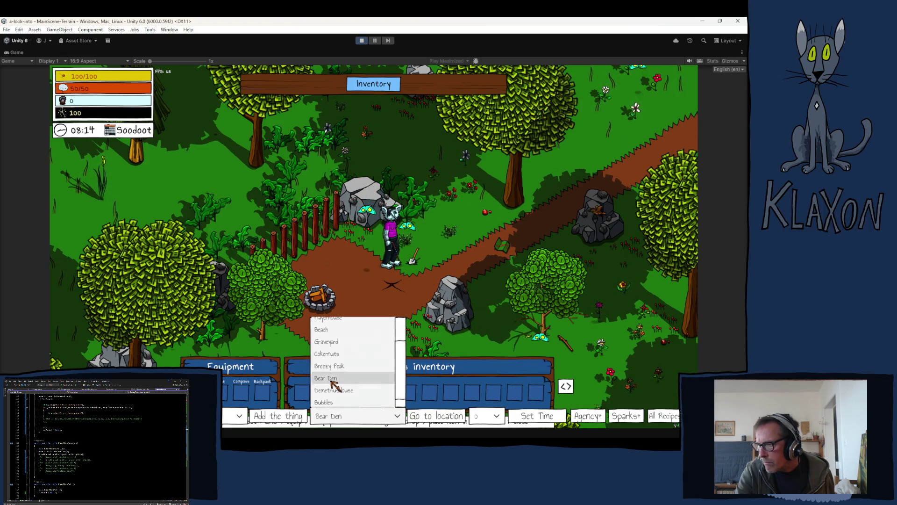
pyautogui.click(332, 381)
pyautogui.click(426, 417)
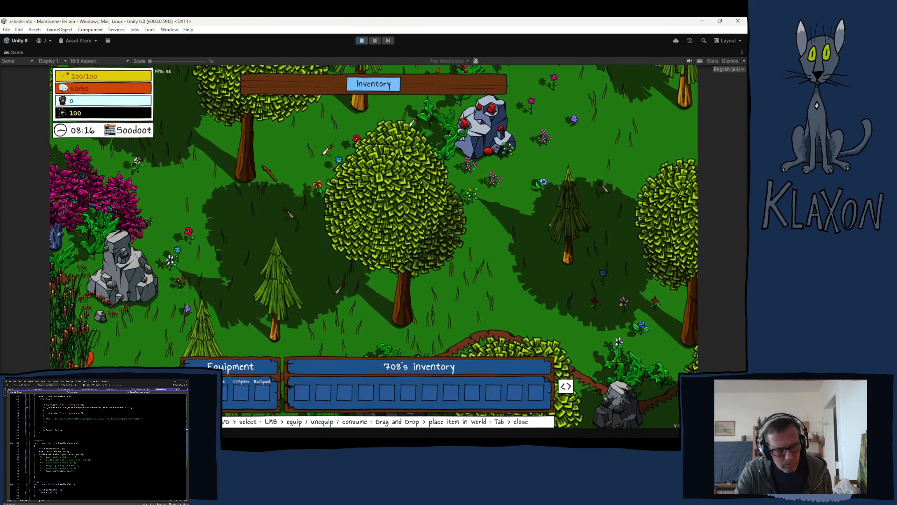
# - Close the inventory, run up to the bear, poke it, and finish the minigame and dialogue
pyautogui.press('Tab')
pyautogui.press('w')
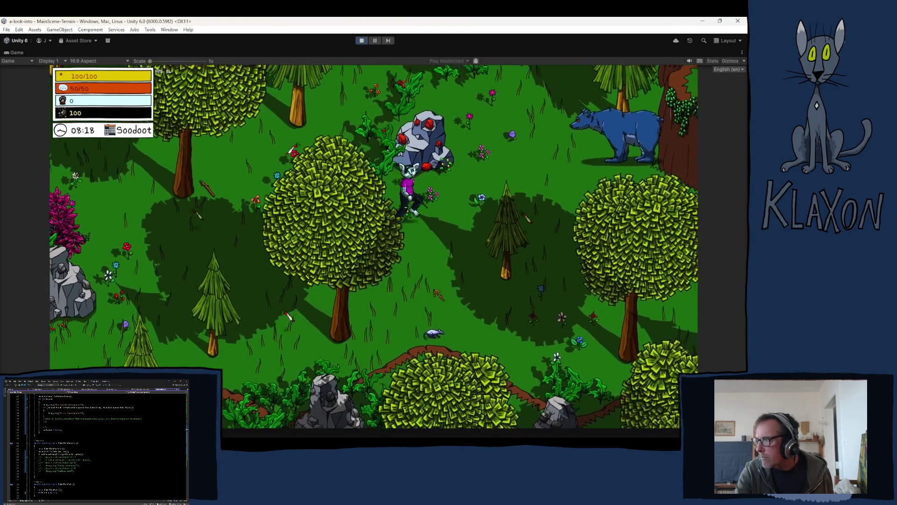
pyautogui.press('w')
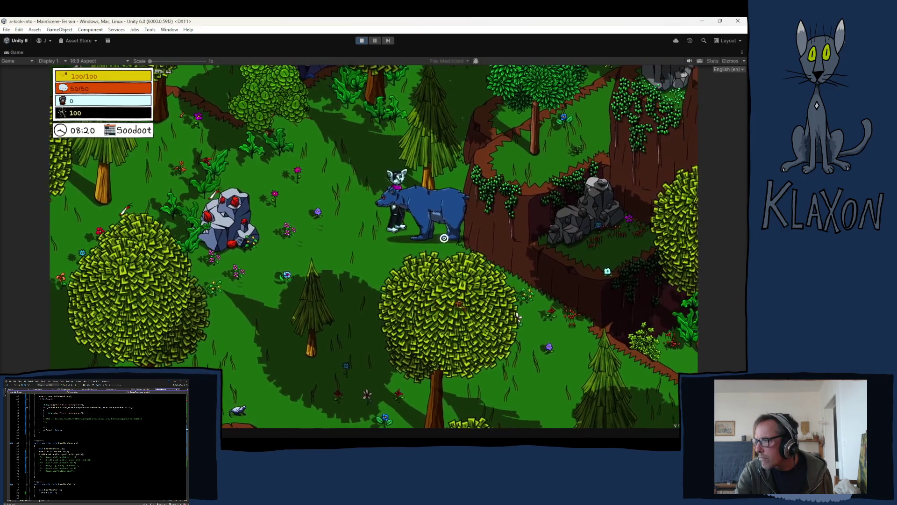
pyautogui.press('e')
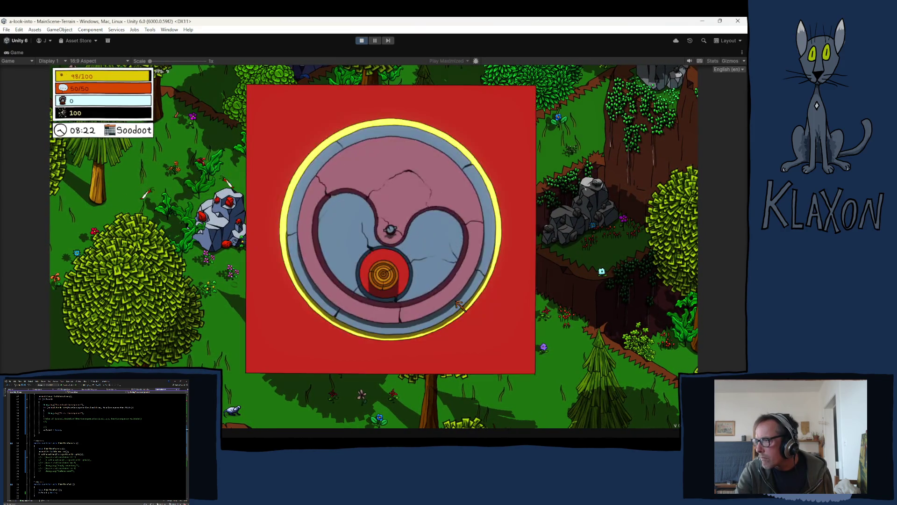
pyautogui.press('space')
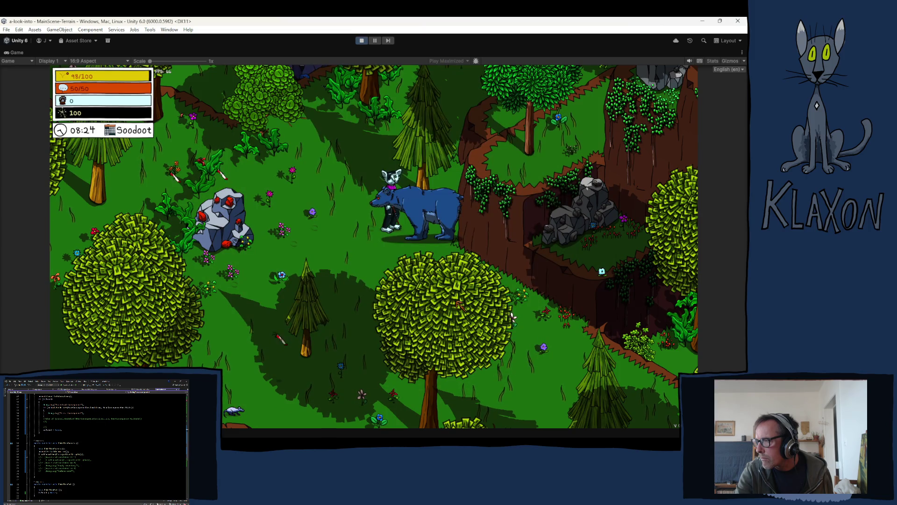
pyautogui.press('space')
pyautogui.press('space')
pyautogui.press('space')
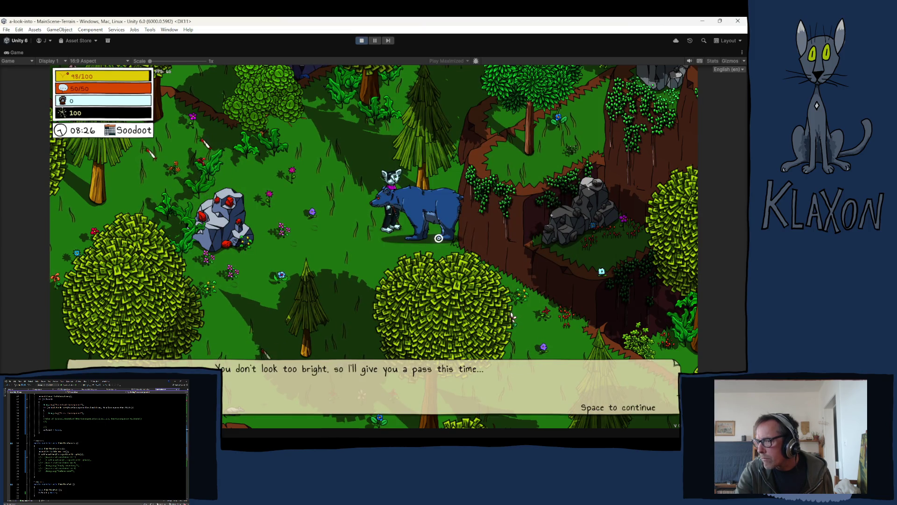
pyautogui.press('space')
# - Walk down past the bear, poke it again, and finish the maze puzzle
pyautogui.press('s')
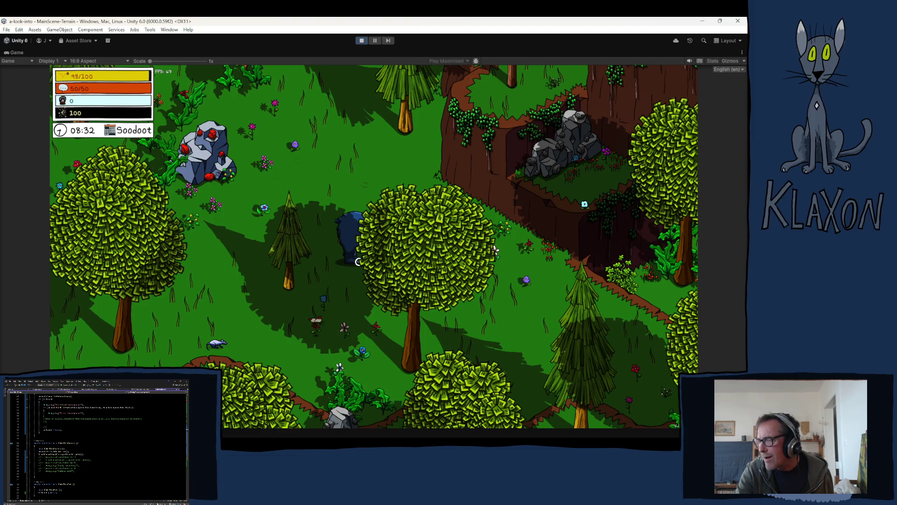
pyautogui.press('e')
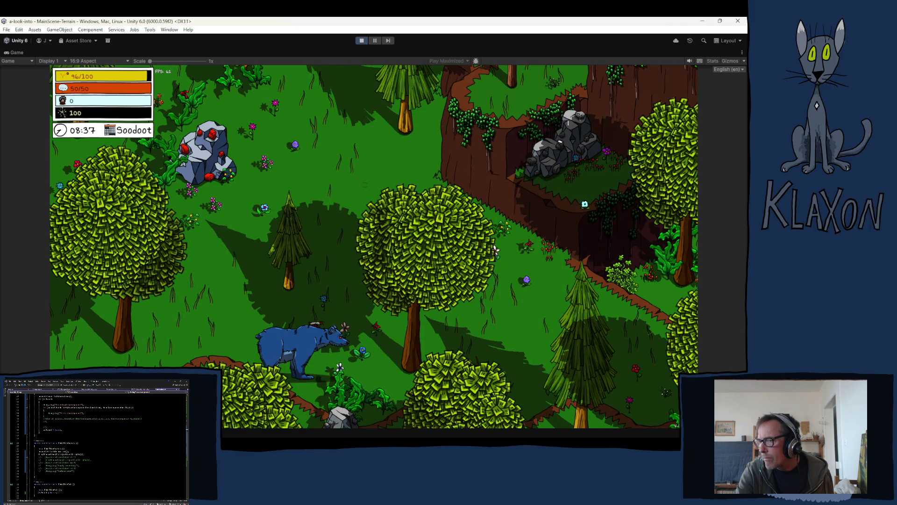
pyautogui.hotkey('ctrl', 'shift', 'c')
# - Close the Console window and exit Play mode
pyautogui.click(618, 118)
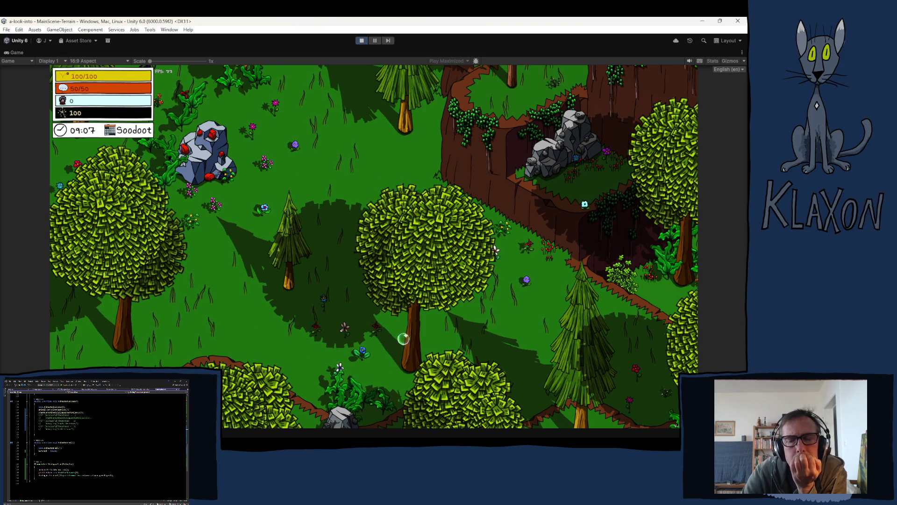
pyautogui.click(362, 42)
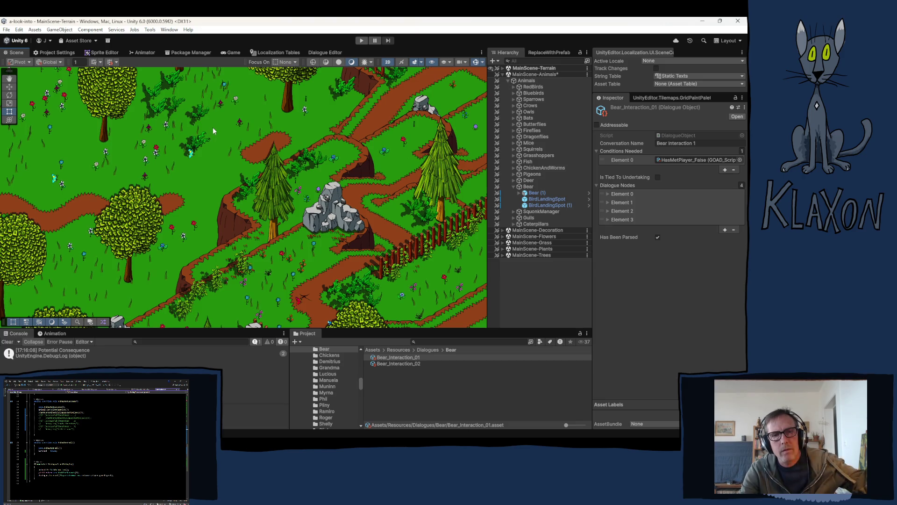
# - Switch the Scene view to the Dialogue Editor with Bear_Interaction_02 loaded
pyautogui.rightClick(213, 127)
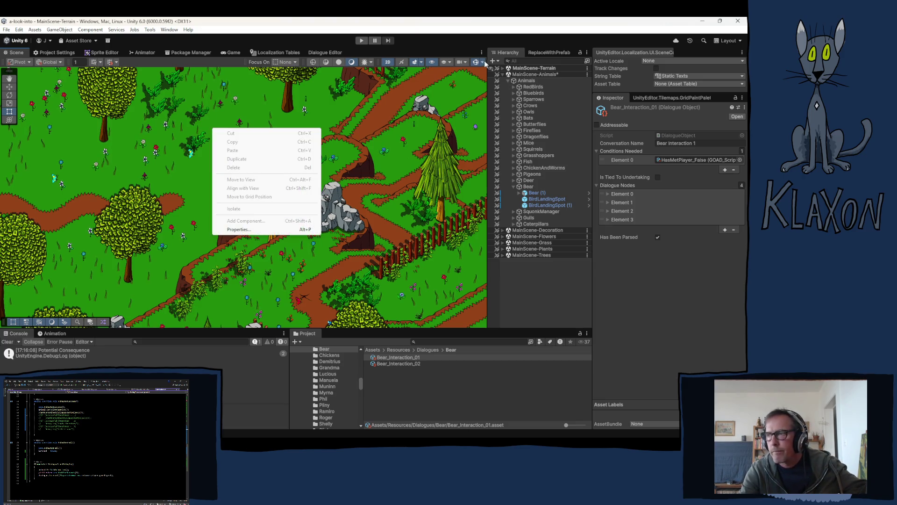
pyautogui.click(283, 22)
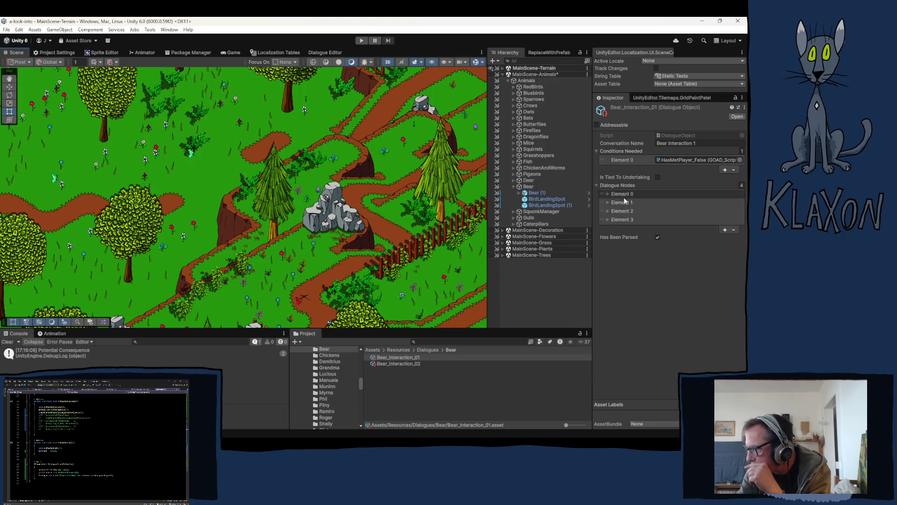
pyautogui.click(312, 55)
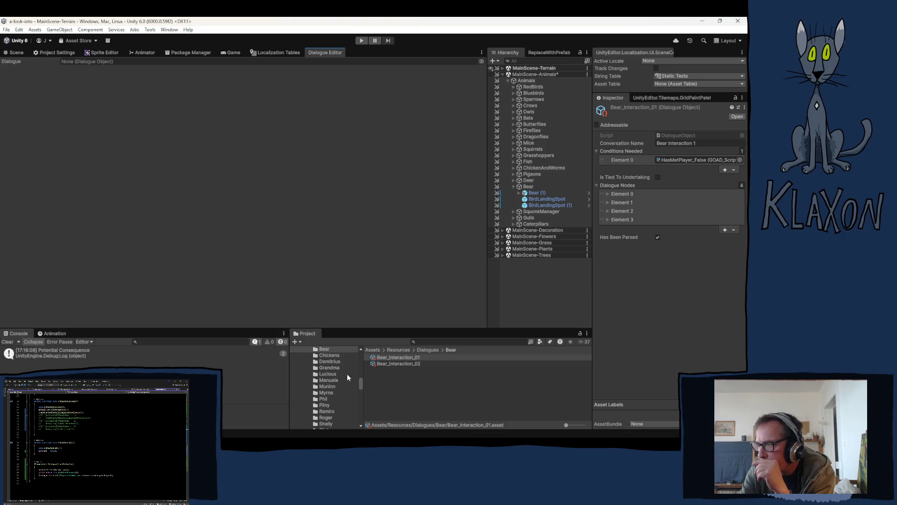
pyautogui.click(400, 364)
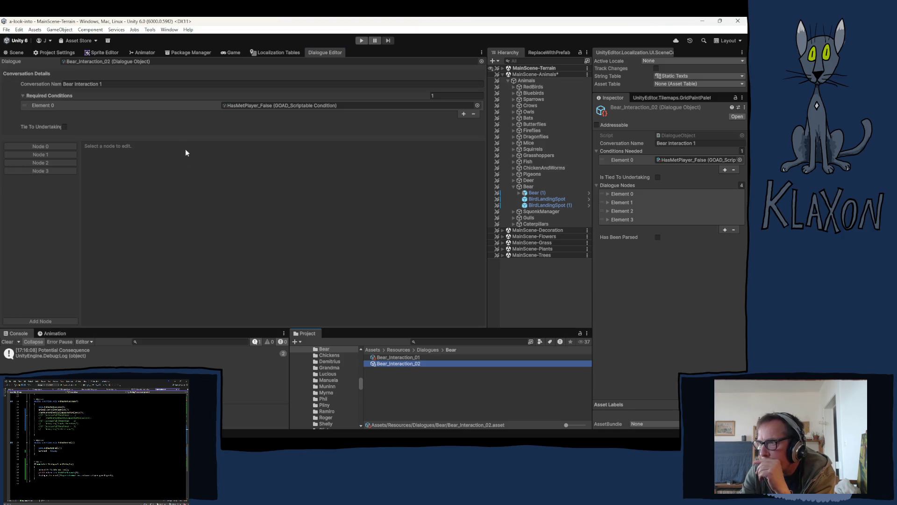
# - Set Required Conditions to HasMetPlayer_True and BearConsequenceOne_False by dragging the condition assets in
pyautogui.click(254, 105)
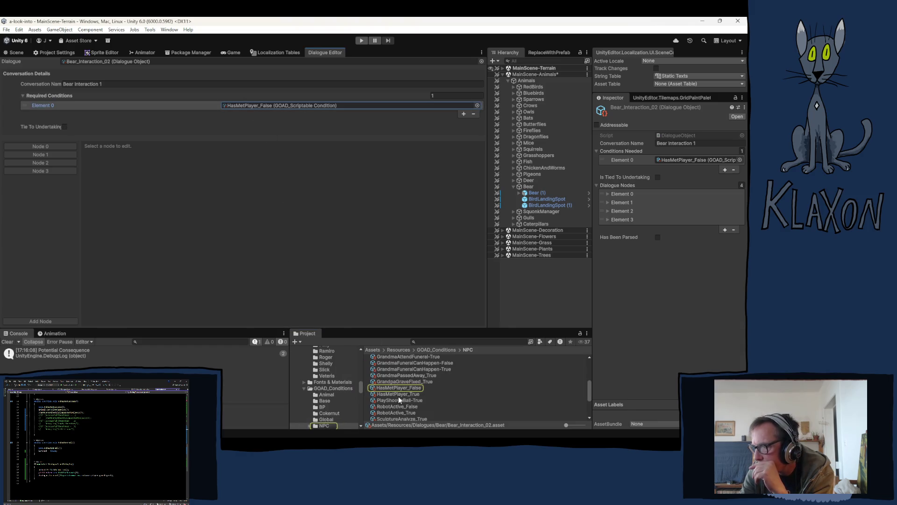
pyautogui.moveTo(392, 394)
pyautogui.mouseDown()
pyautogui.moveTo(287, 128)
pyautogui.moveTo(258, 108)
pyautogui.mouseUp()
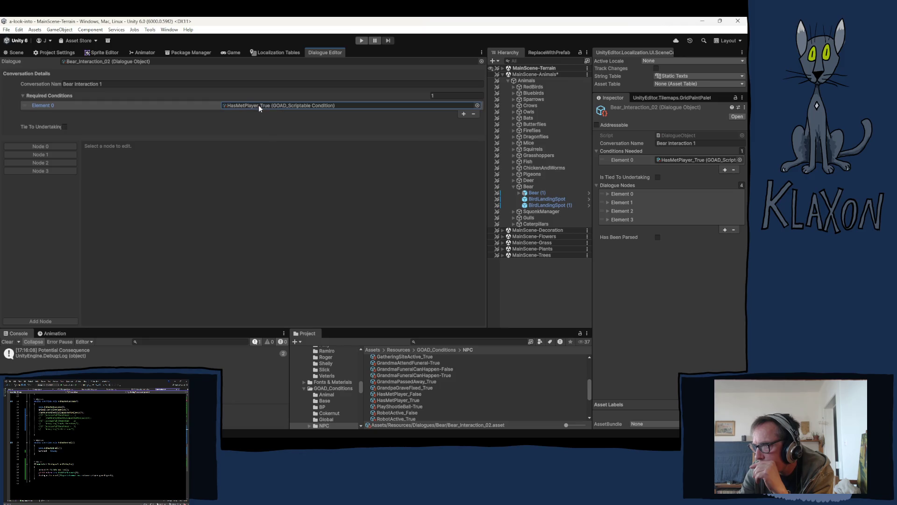
pyautogui.click(464, 115)
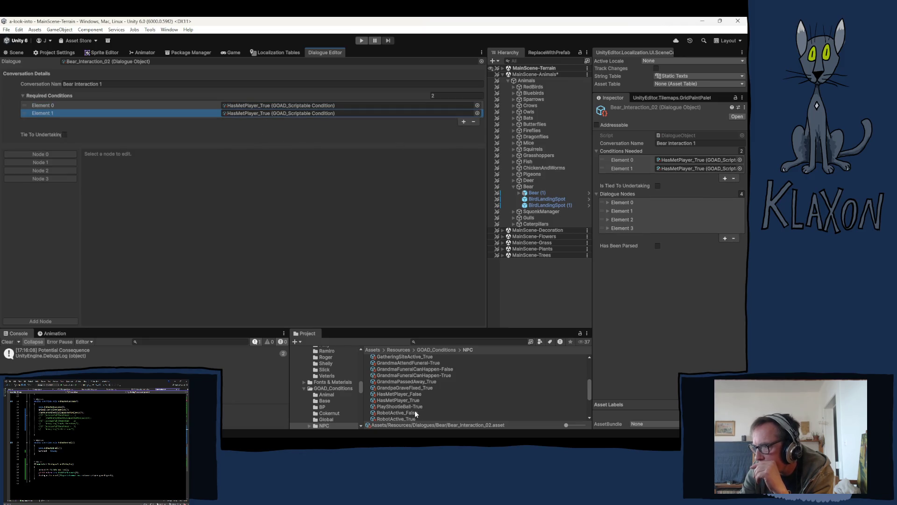
pyautogui.click(327, 396)
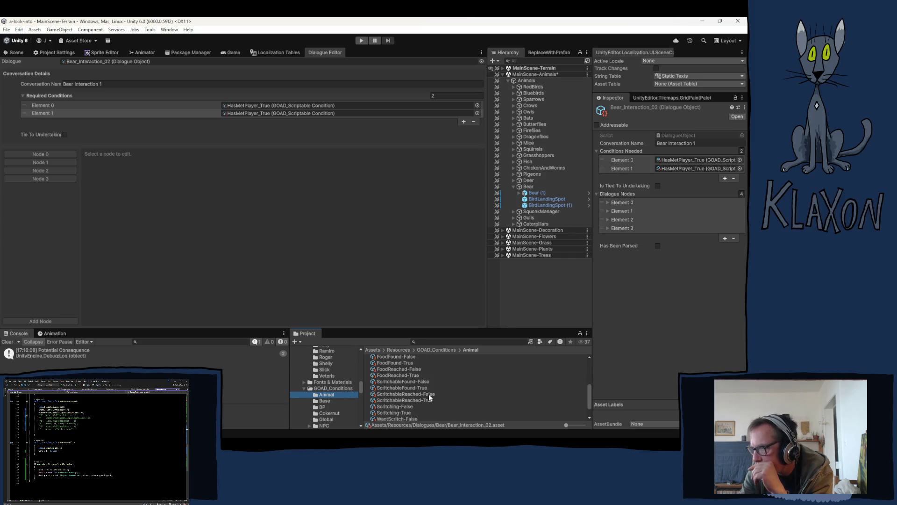
pyautogui.scroll(10, 428, 394)
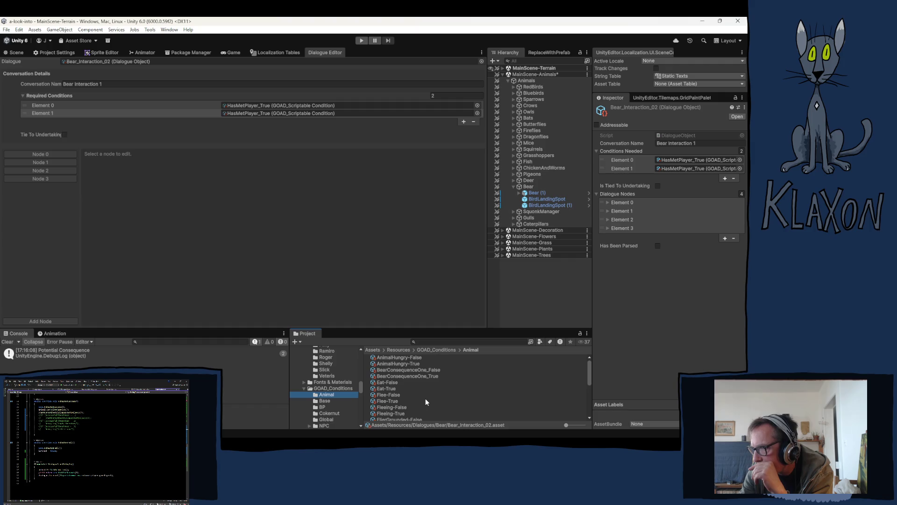
pyautogui.moveTo(408, 369); pyautogui.dragTo(262, 118)
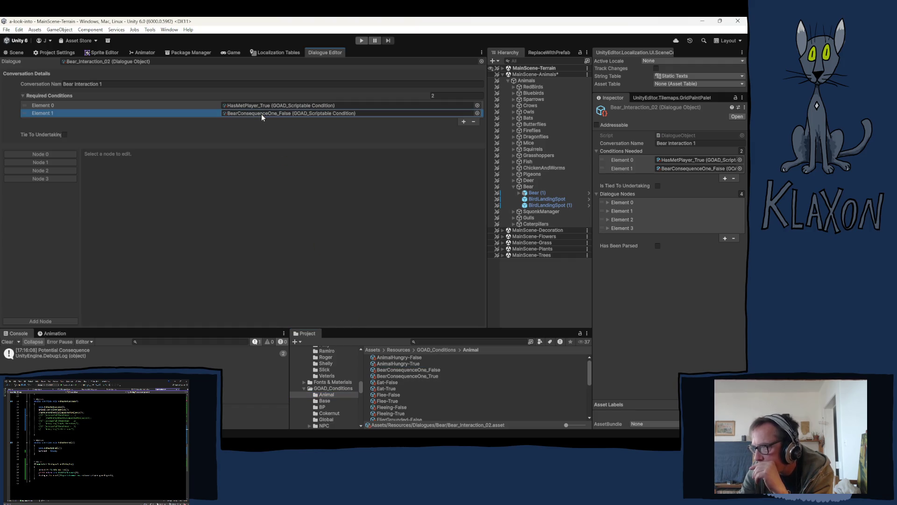
# - Select Dialogue Node 3 and save the scene with Ctrl+S
pyautogui.click(49, 180)
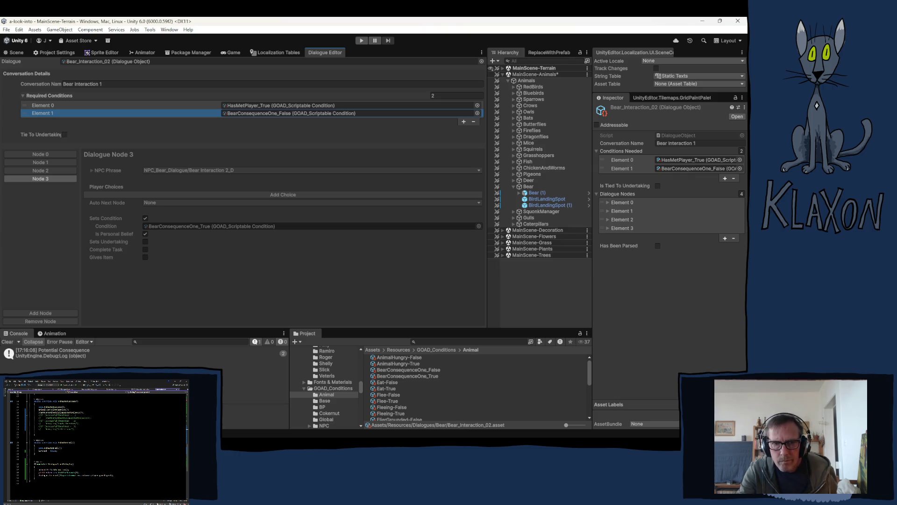
pyautogui.hotkey('ctrl', 's')
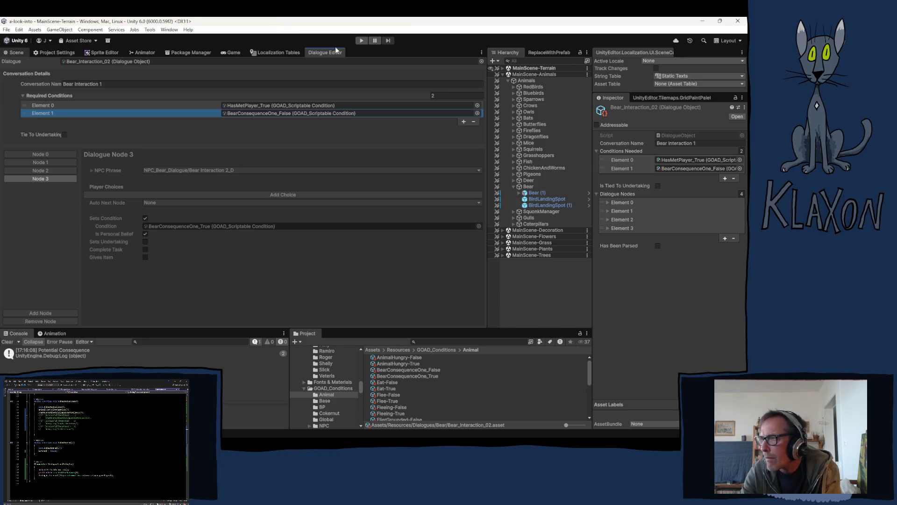
# - Enter Play mode and start a new game with a different character
pyautogui.click(361, 40)
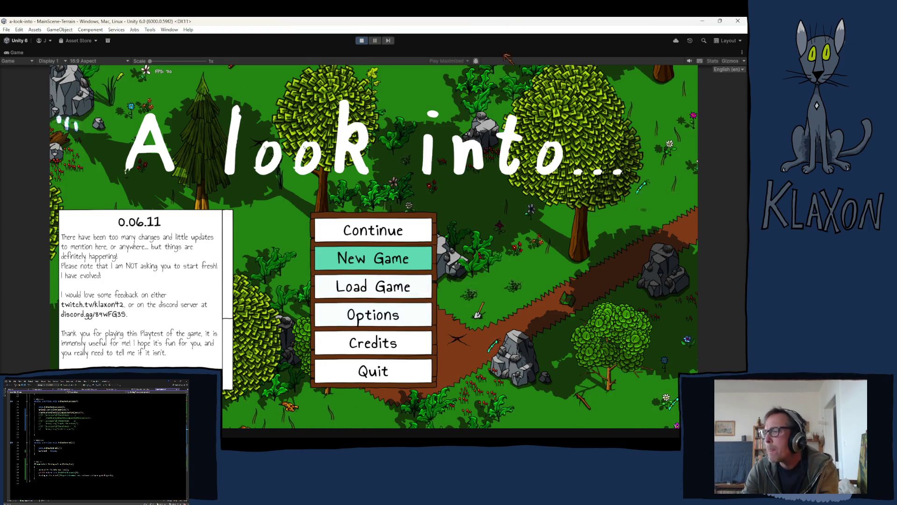
pyautogui.click(364, 250)
pyautogui.click(361, 301)
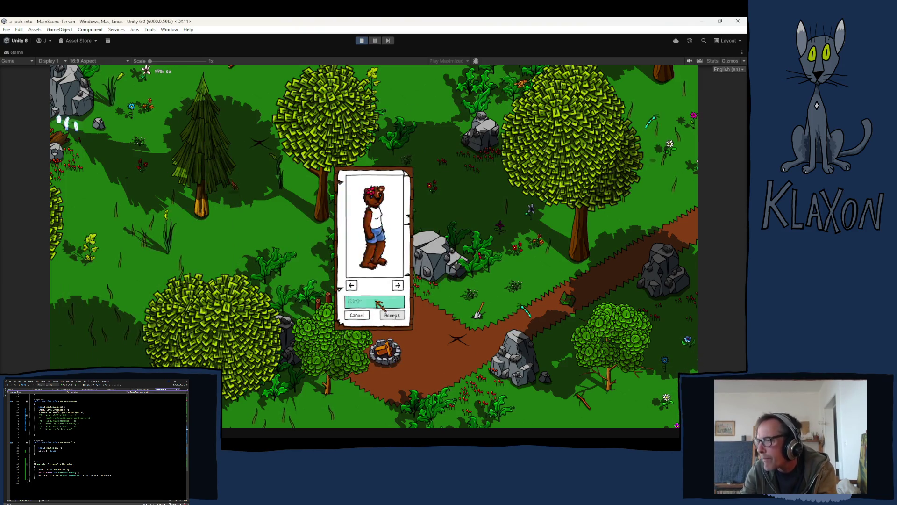
pyautogui.click(382, 312)
pyautogui.click(382, 312)
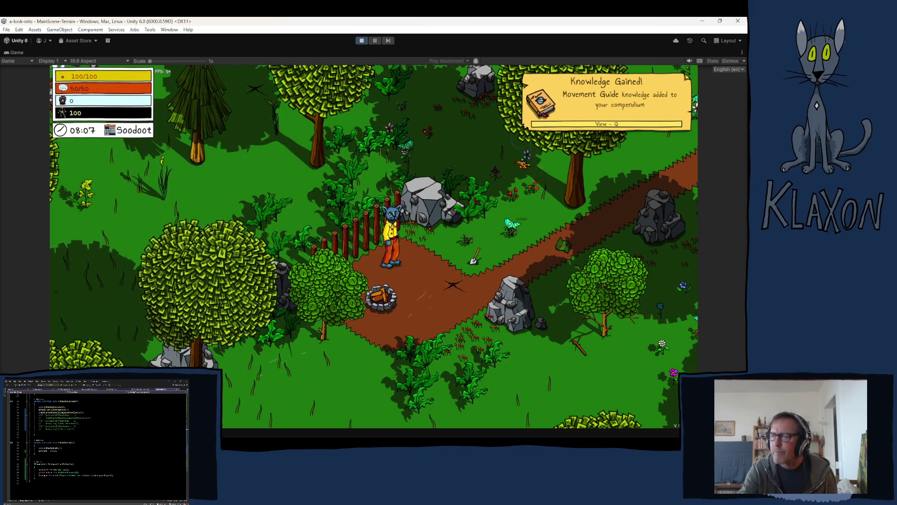
# - Show the debug toolbar and open its list of items to add
pyautogui.press('`')
pyautogui.click(236, 415)
pyautogui.moveTo(208, 329); pyautogui.dragTo(206, 357)
# - Give the player Poking Stick III and check it in the inventory
pyautogui.scroll(5, 157, 341)
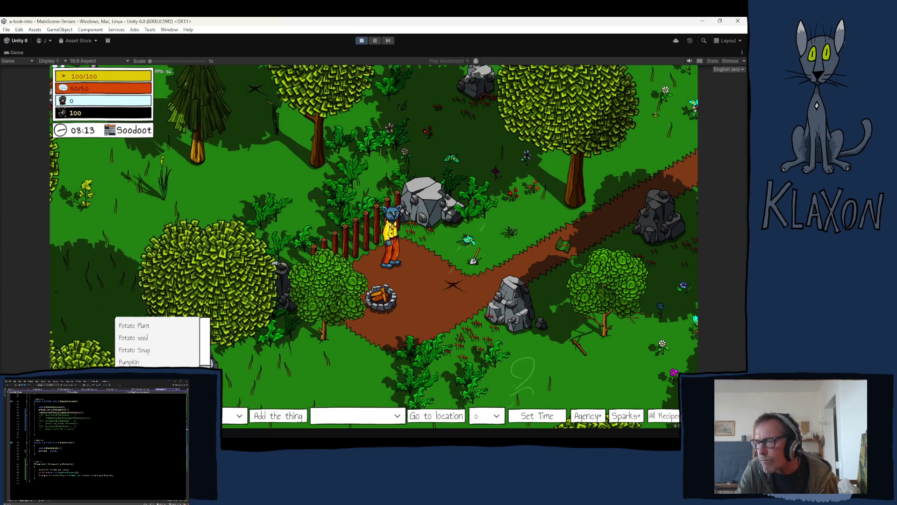
pyautogui.click(159, 338)
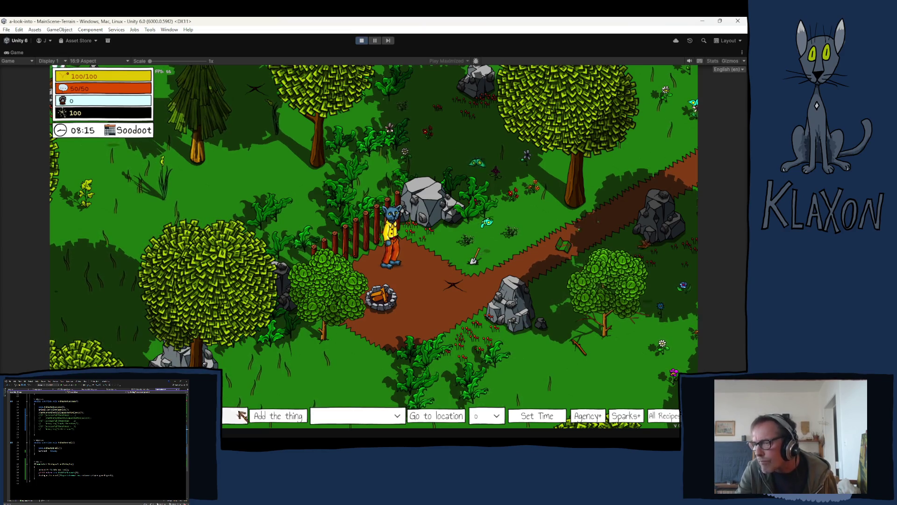
pyautogui.click(277, 415)
pyautogui.press('i')
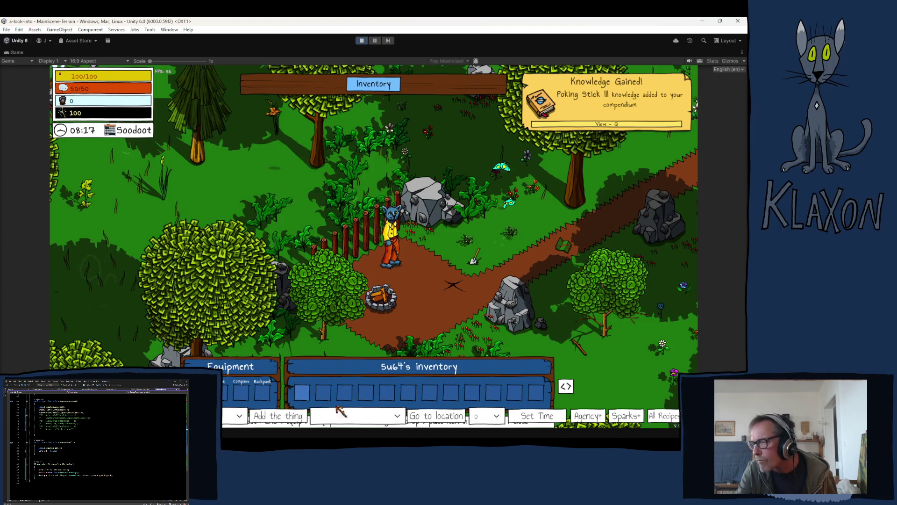
# - Teleport the player to Bear Den, then hide the inventory and debug panels
pyautogui.click(332, 414)
pyautogui.moveTo(401, 356); pyautogui.dragTo(405, 379)
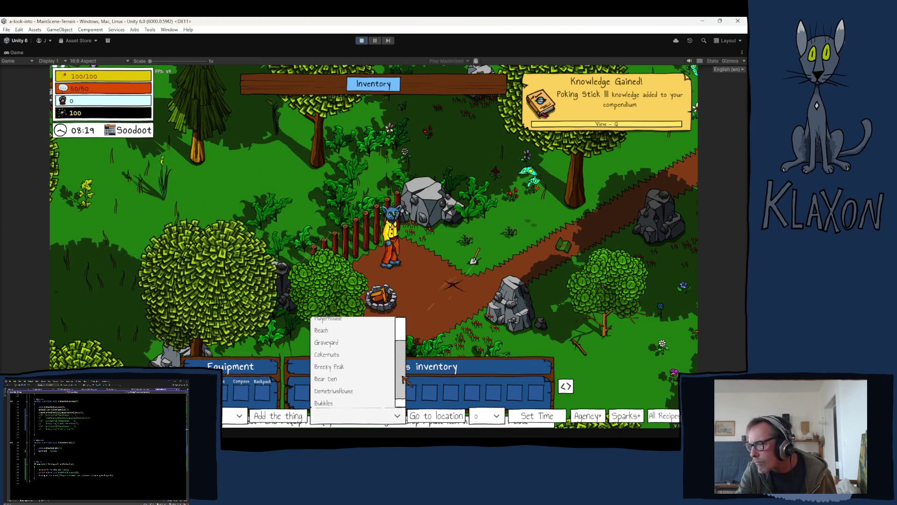
pyautogui.click(332, 380)
pyautogui.click(437, 416)
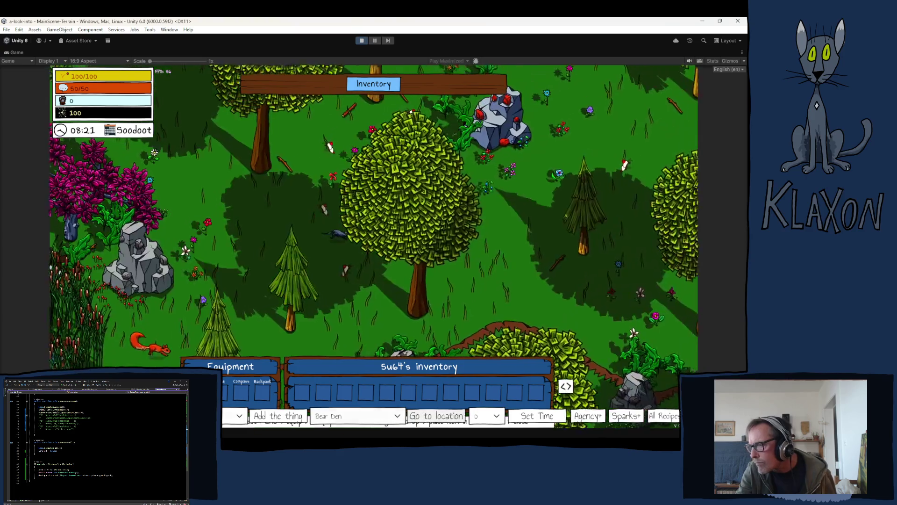
pyautogui.press('i')
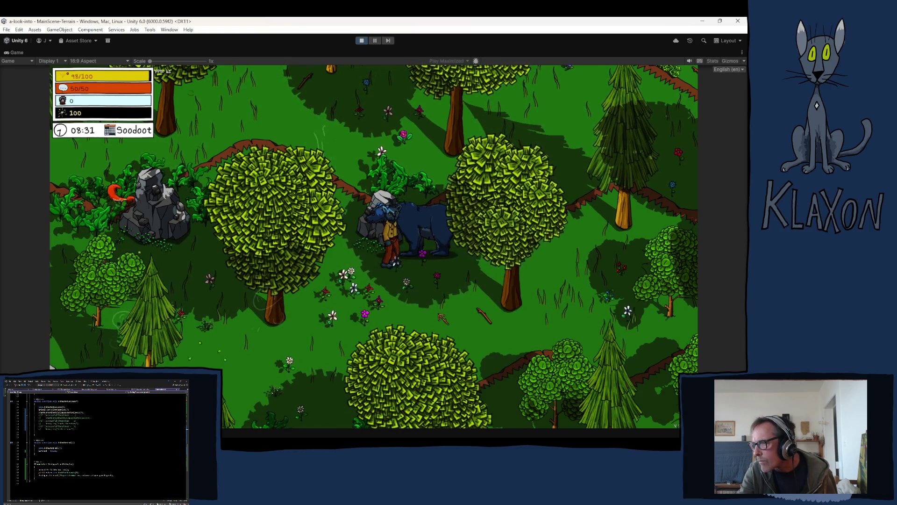
# - Get through the bear's dialogue, clear the Potential Consequence console message, then walk down and right behind the tree
pyautogui.press('space')
pyautogui.press('space')
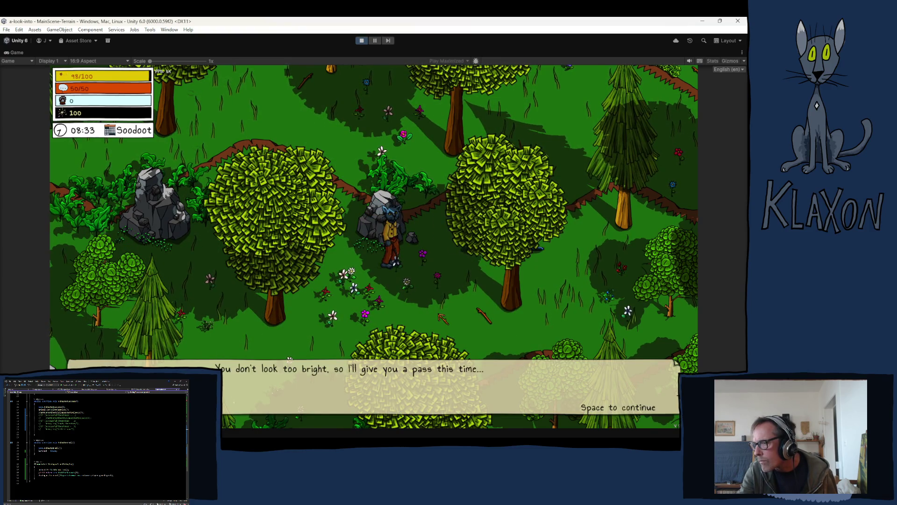
pyautogui.press('space')
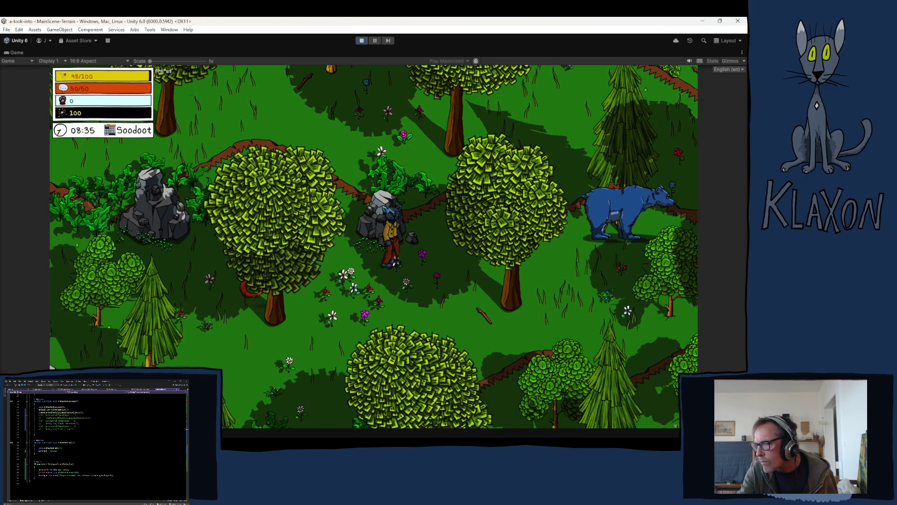
pyautogui.hotkey('ctrl', 'shift', 'c')
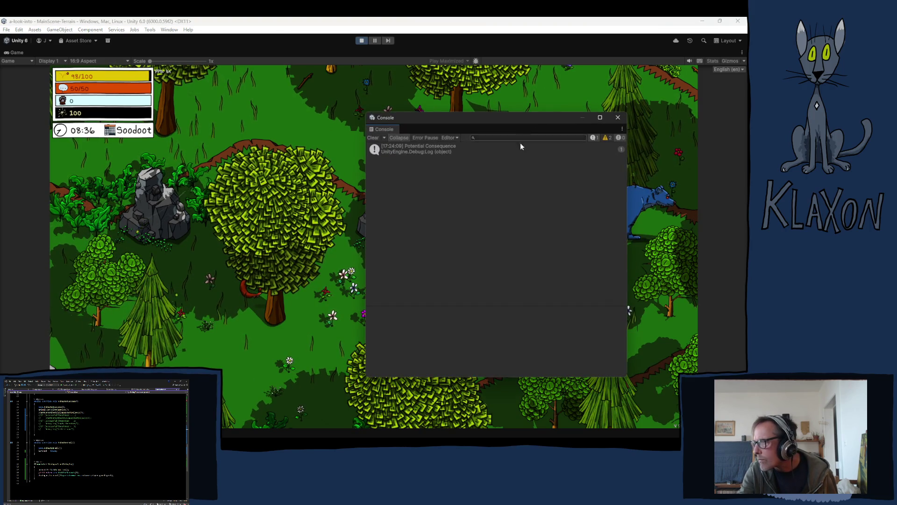
pyautogui.click(373, 137)
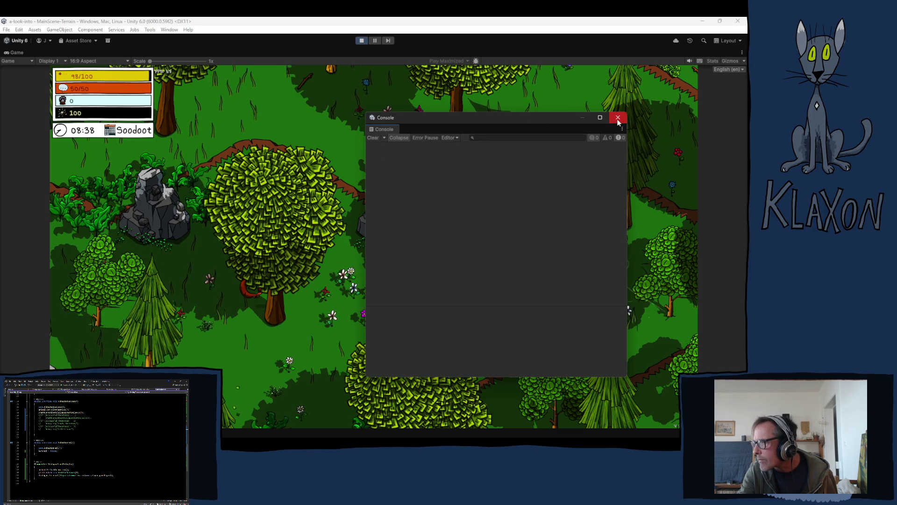
pyautogui.click(618, 119)
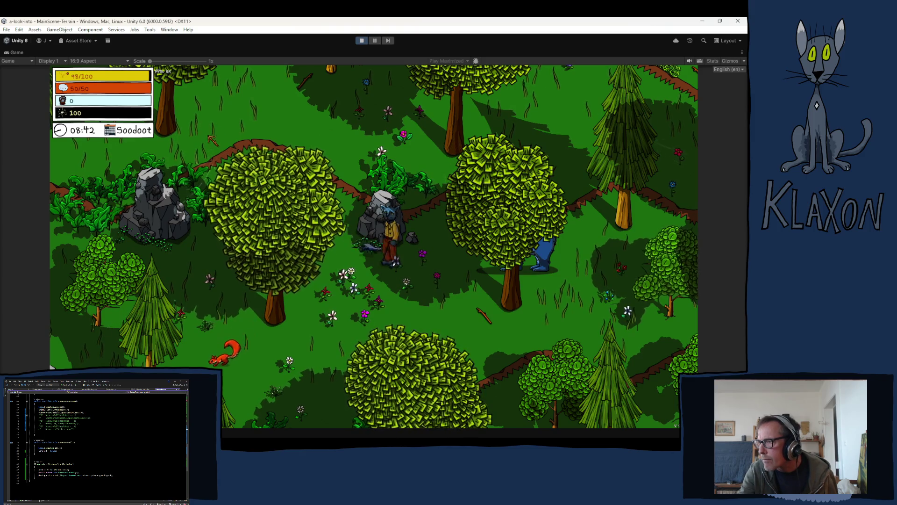
pyautogui.press('s')
pyautogui.press('d')
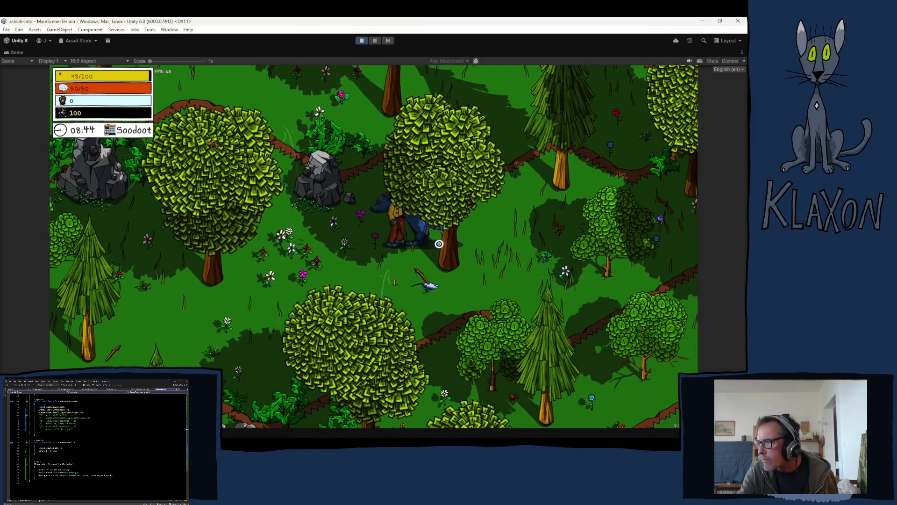
# - Walk right toward the bear and poke it several times up close
pyautogui.click(433, 244)
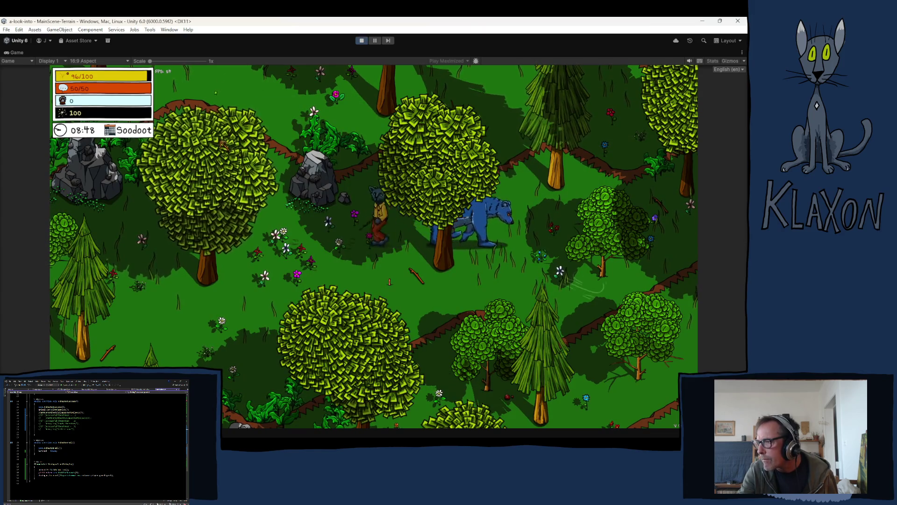
pyautogui.press('d')
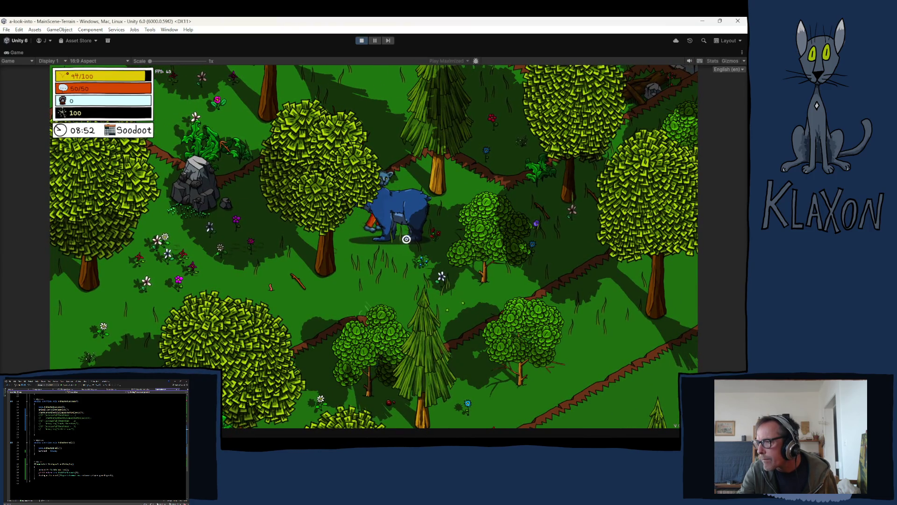
pyautogui.click(406, 239)
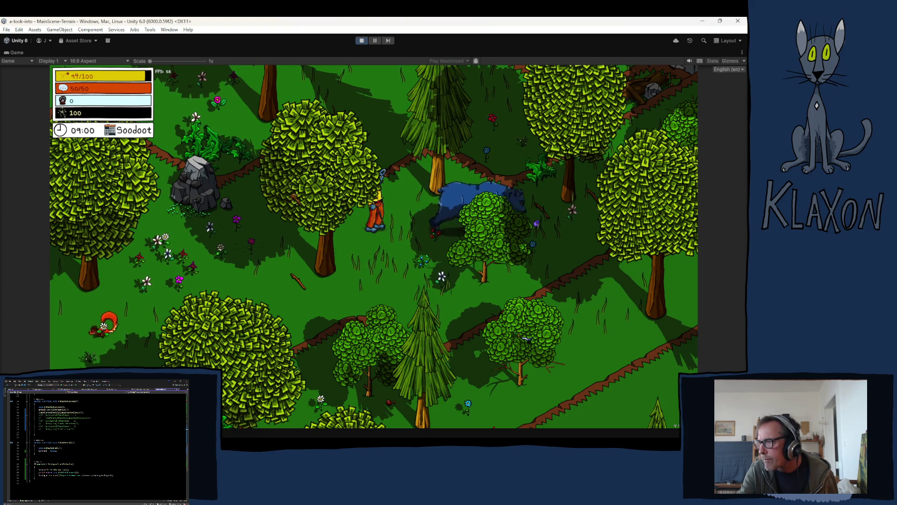
pyautogui.press('d')
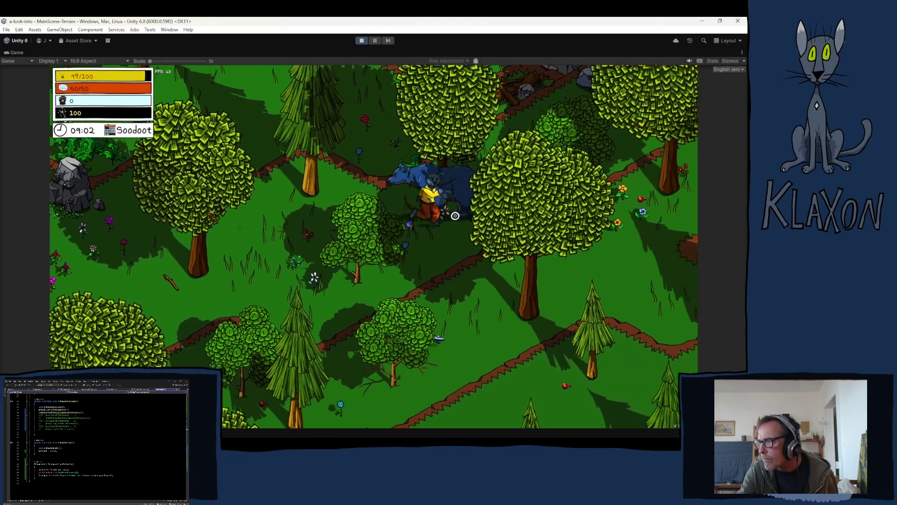
pyautogui.press('d')
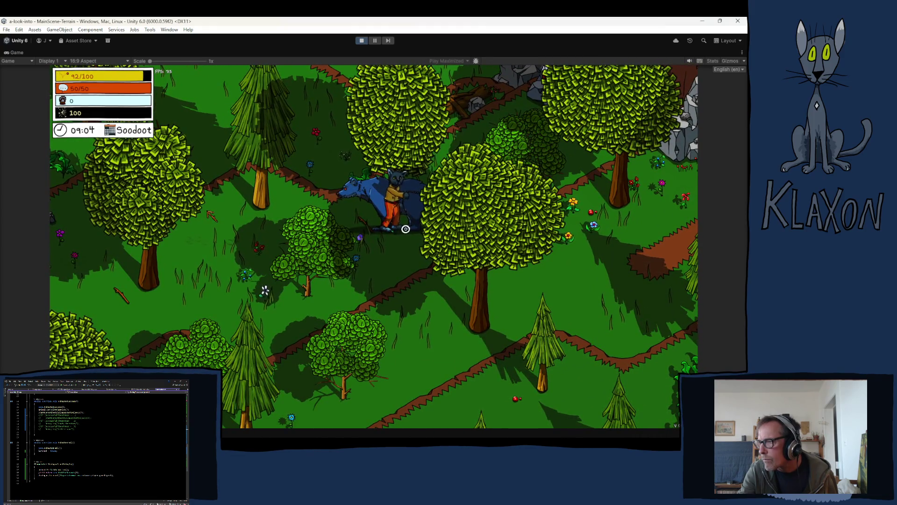
pyautogui.click(405, 229)
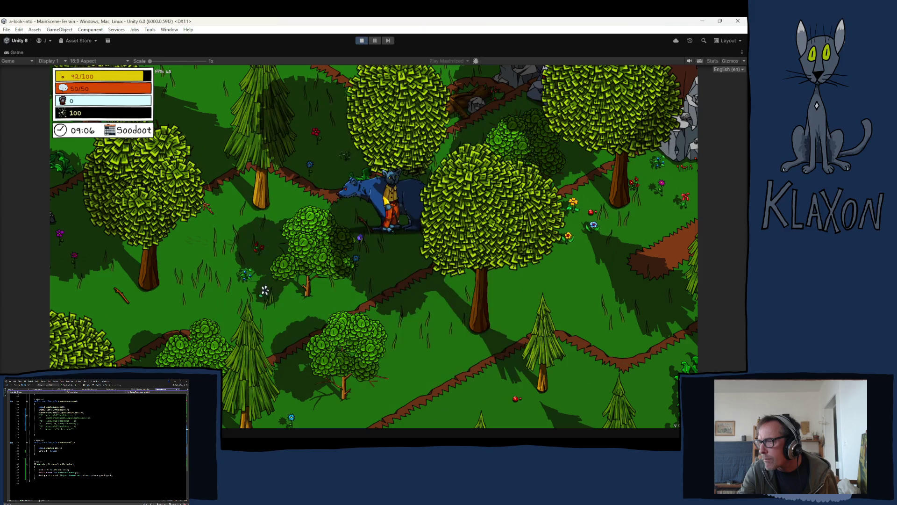
# - Walk left to the bear, poke it as the spiral's red slot arrives, and stop the game
pyautogui.press('a')
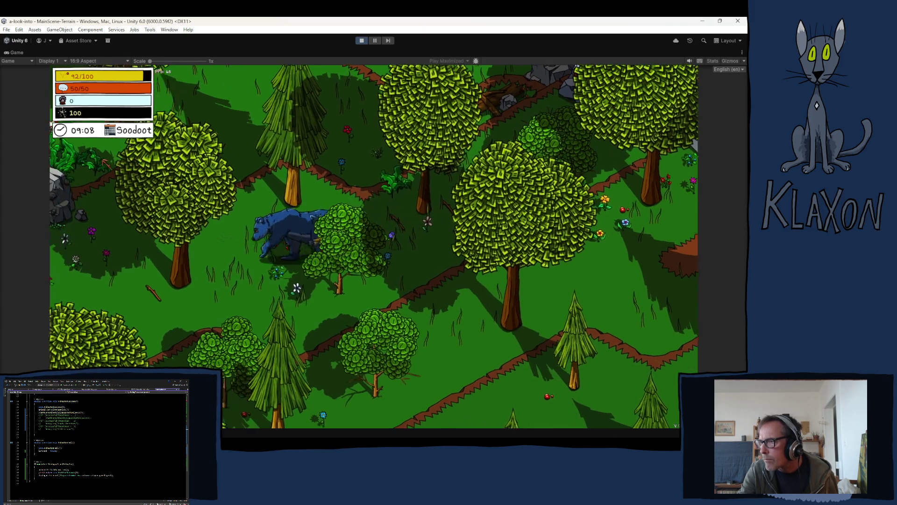
pyautogui.press('a')
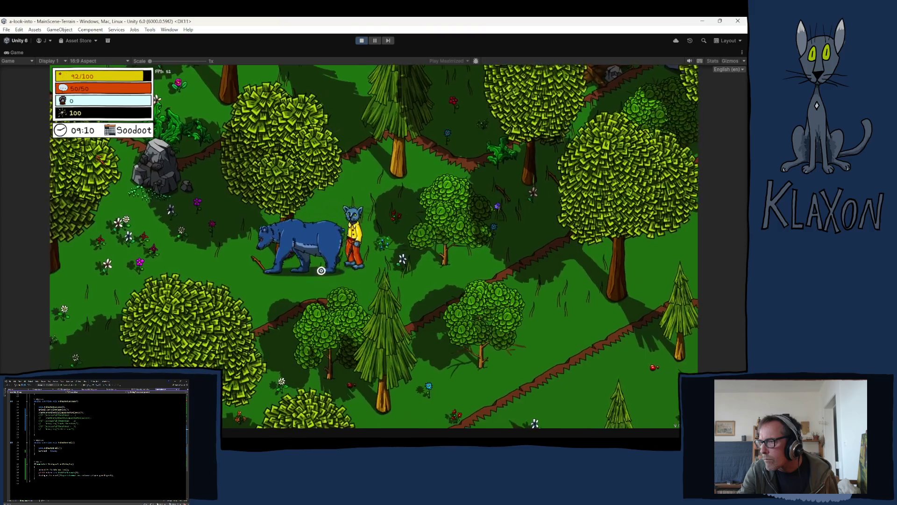
pyautogui.press('a')
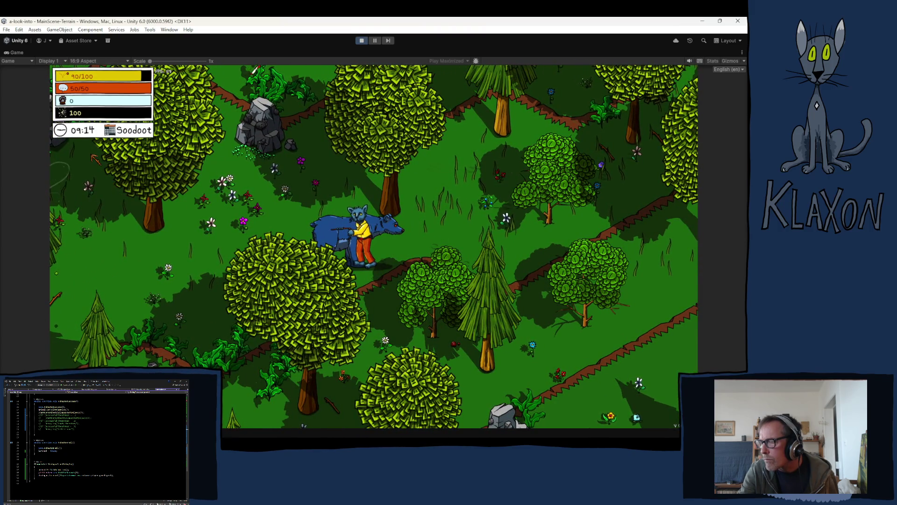
pyautogui.press('space')
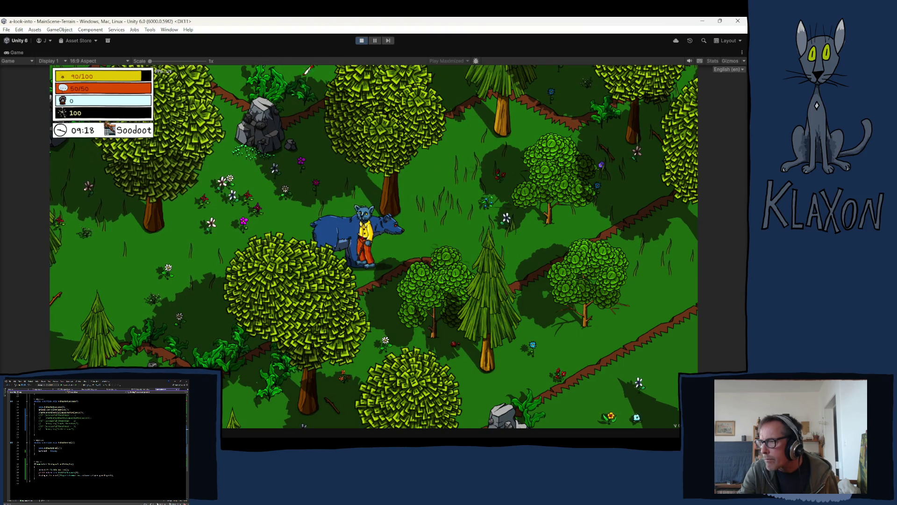
pyautogui.hotkey('ctrl', 'p')
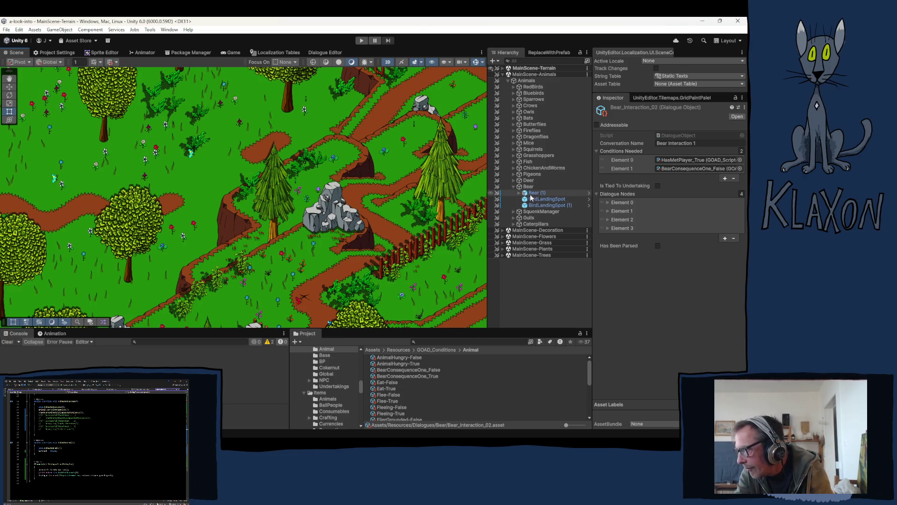
# - Inspect the BearConsequenceOne_False asset, then Bear (1)'s starting conditions and Pokable Bear consequence settings
pyautogui.click(425, 376)
pyautogui.click(421, 370)
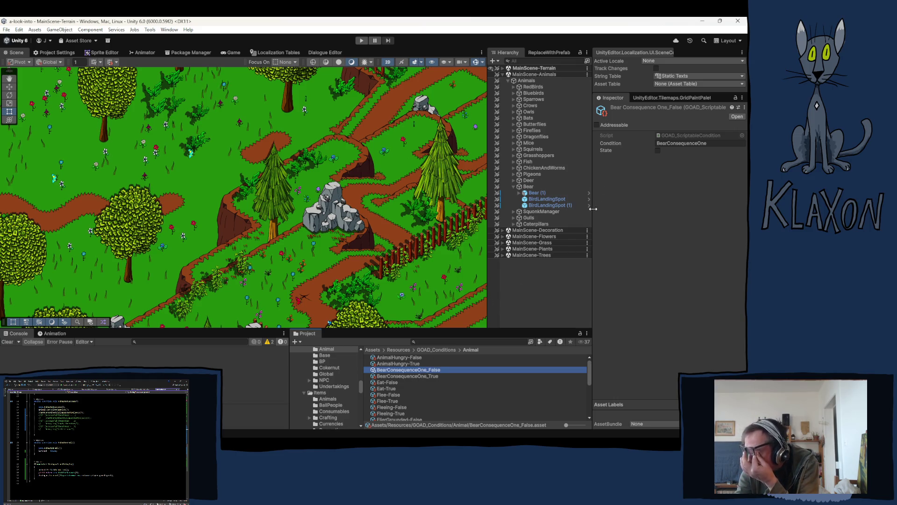
pyautogui.click(559, 193)
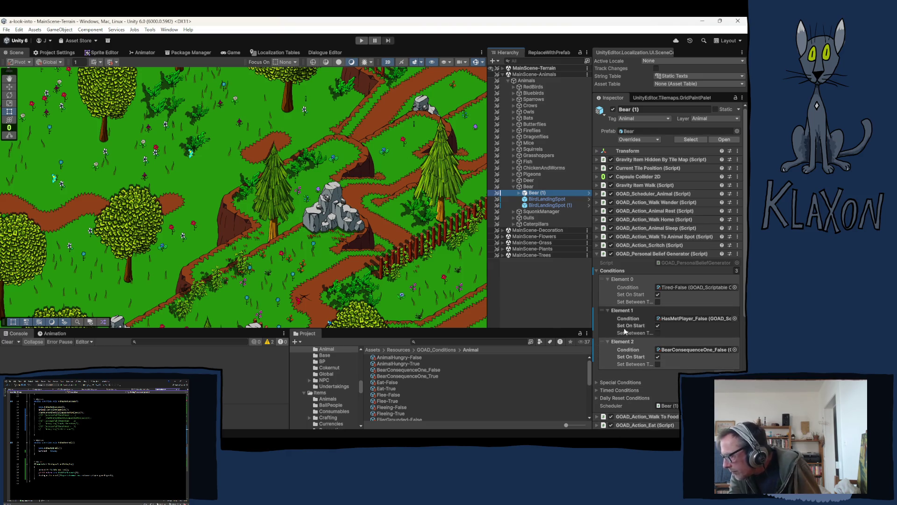
pyautogui.scroll(-3, 617, 334)
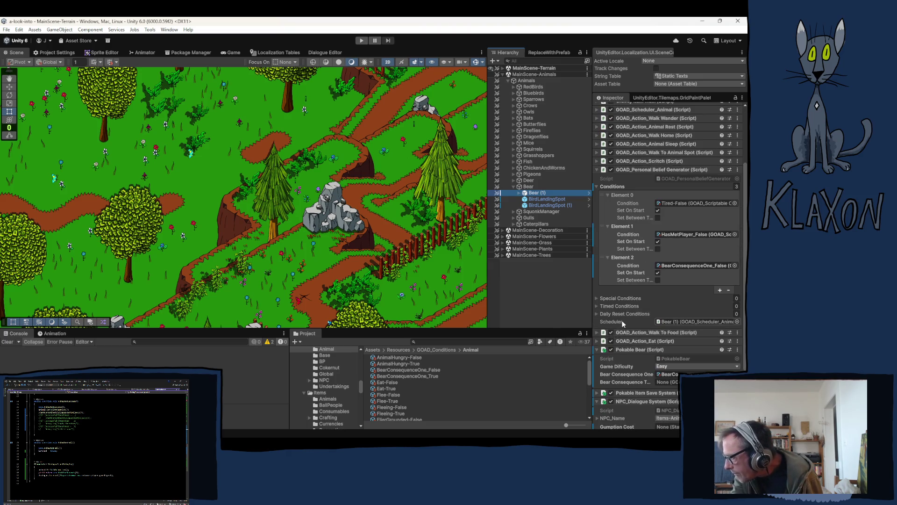
pyautogui.scroll(-2, 621, 320)
pyautogui.scroll(-2, 622, 322)
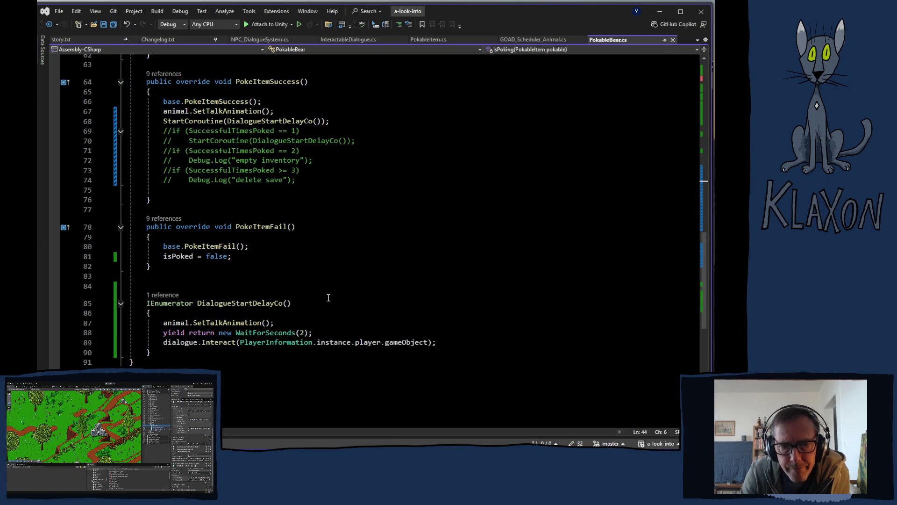
# - Move the Potential Consequence Debug.Log to the top of EnactConsequence and save
pyautogui.scroll(8, 365, 299)
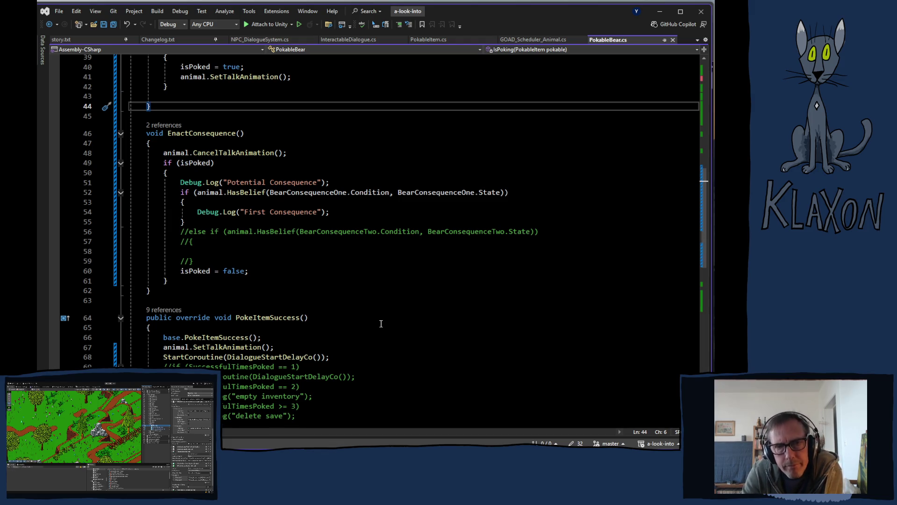
pyautogui.moveTo(180, 183); pyautogui.dragTo(333, 185)
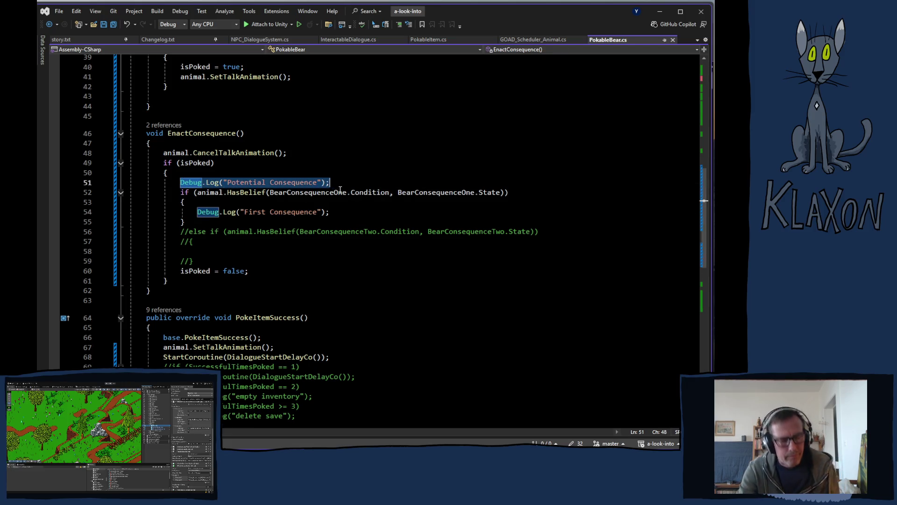
pyautogui.press('Delete')
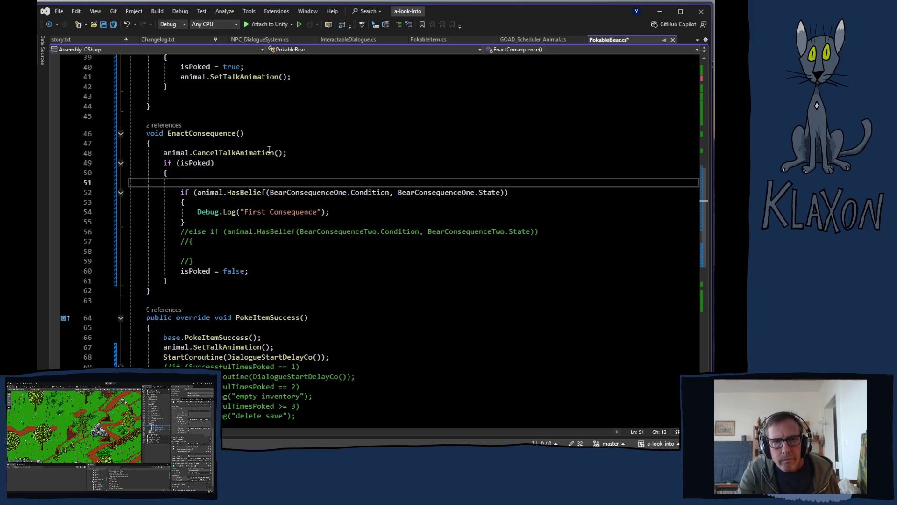
pyautogui.click(261, 145)
pyautogui.press('Return')
pyautogui.hotkey('ctrl', 'v')
pyautogui.hotkey('ctrl', 's')
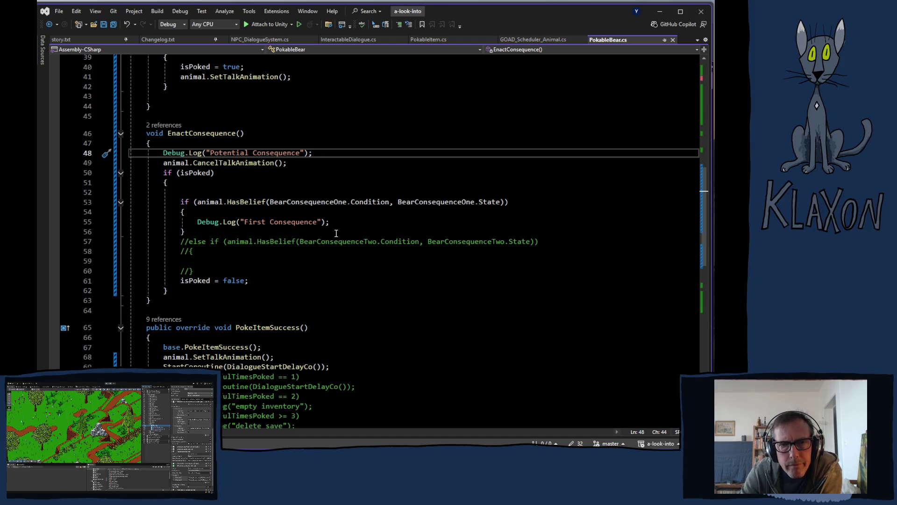
# - Review the script and select the isPoked = true assignment in IsPoking
pyautogui.scroll(-8, 226, 196)
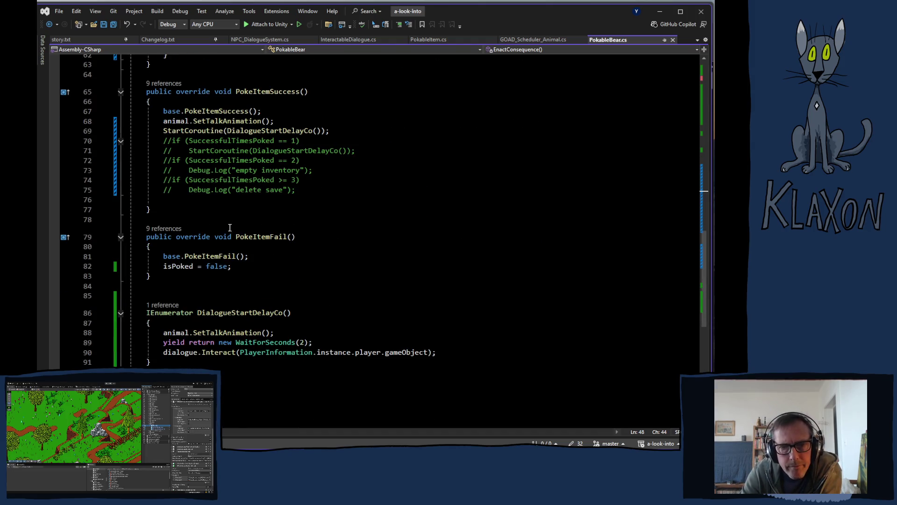
pyautogui.scroll(7, 230, 229)
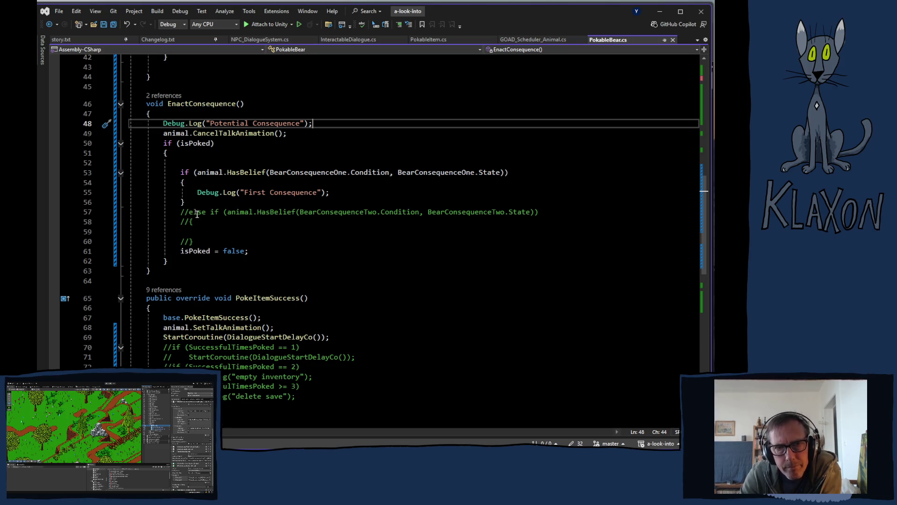
pyautogui.scroll(-3, 264, 256)
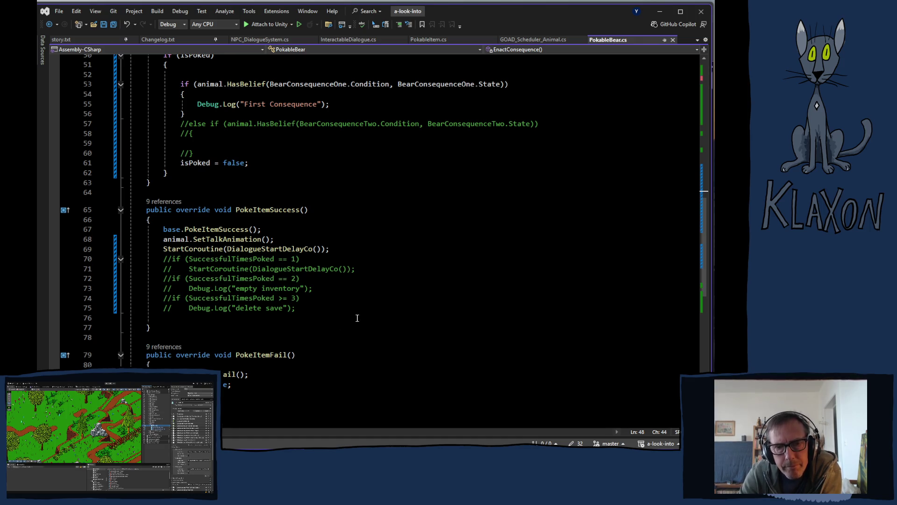
pyautogui.scroll(6, 344, 336)
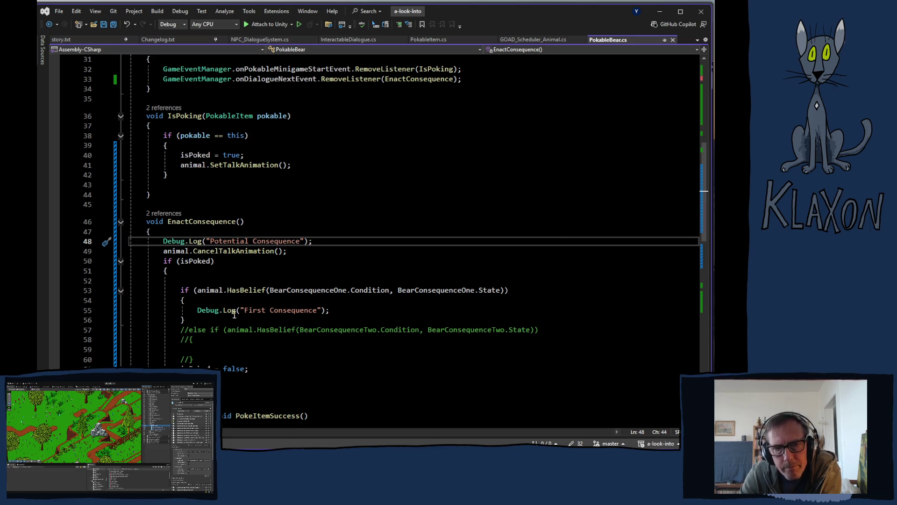
pyautogui.scroll(-2, 194, 302)
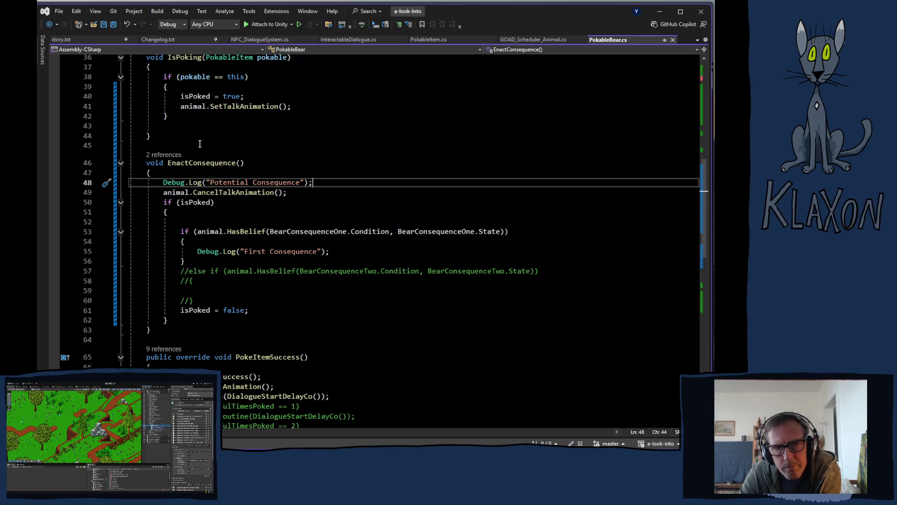
pyautogui.moveTo(181, 96); pyautogui.dragTo(252, 97)
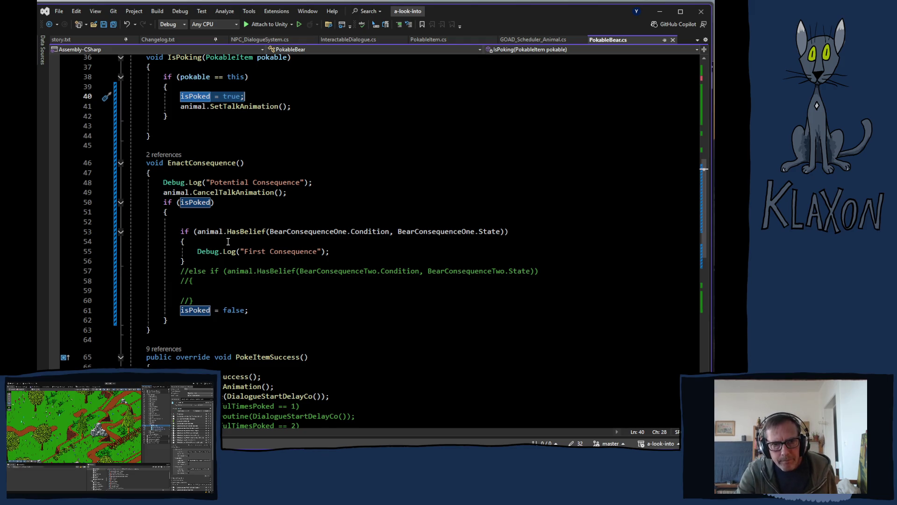
# - Move isPoked = true from IsPoking to below the StartCoroutine call in PokeItemSuccess, and save
pyautogui.press('Delete')
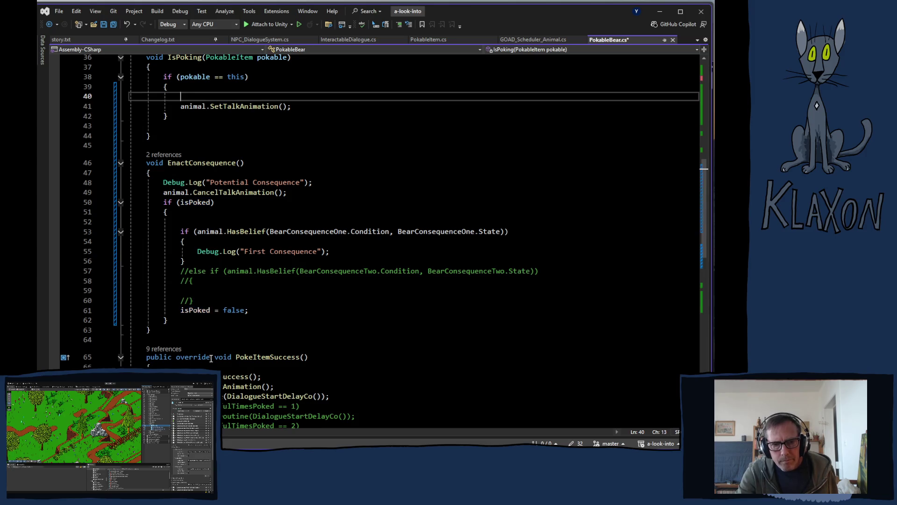
pyautogui.scroll(-1, 191, 286)
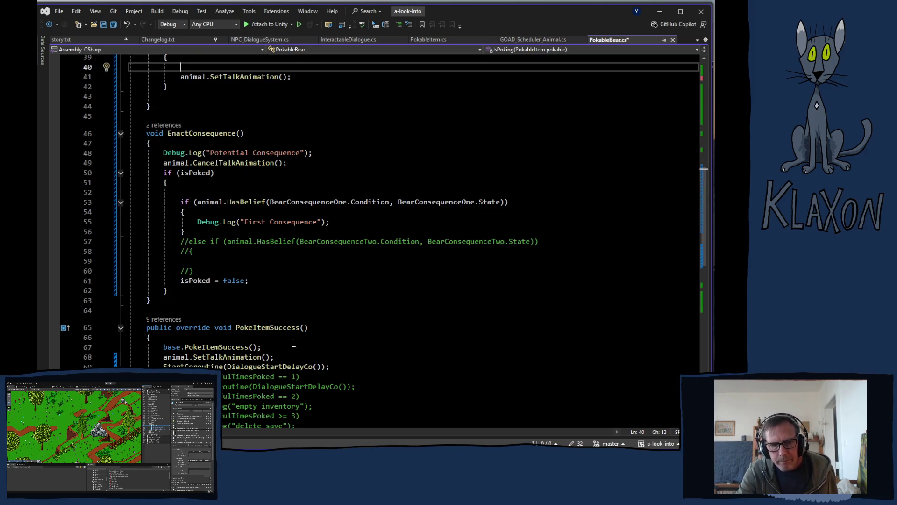
pyautogui.click(338, 366)
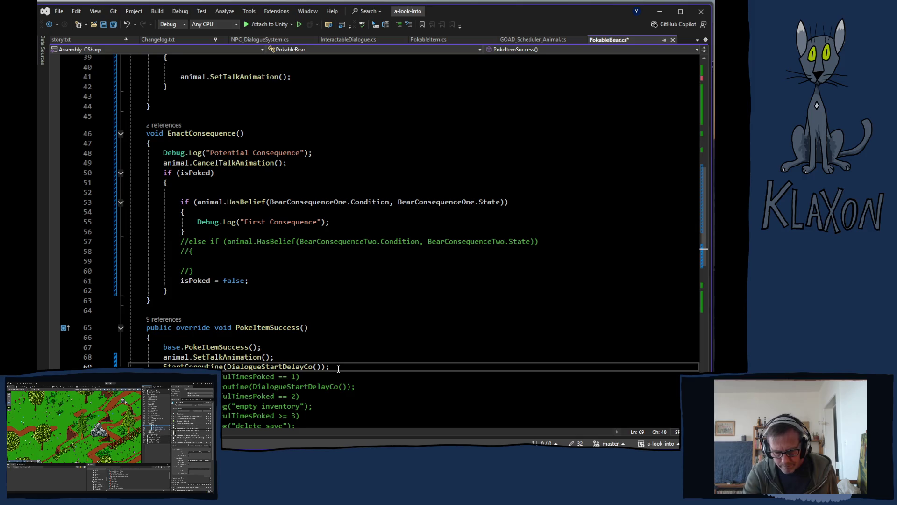
pyautogui.press('Return')
pyautogui.hotkey('ctrl', 'v')
pyautogui.hotkey('ctrl', 's')
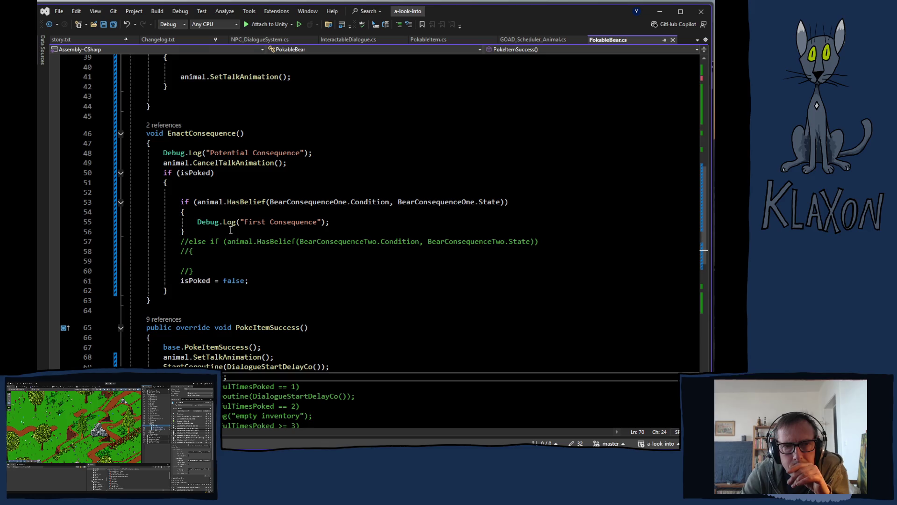
# - Move isPoked = false from line 61 under the First Consequence log, save, and return to Unity
pyautogui.scroll(2, 202, 173)
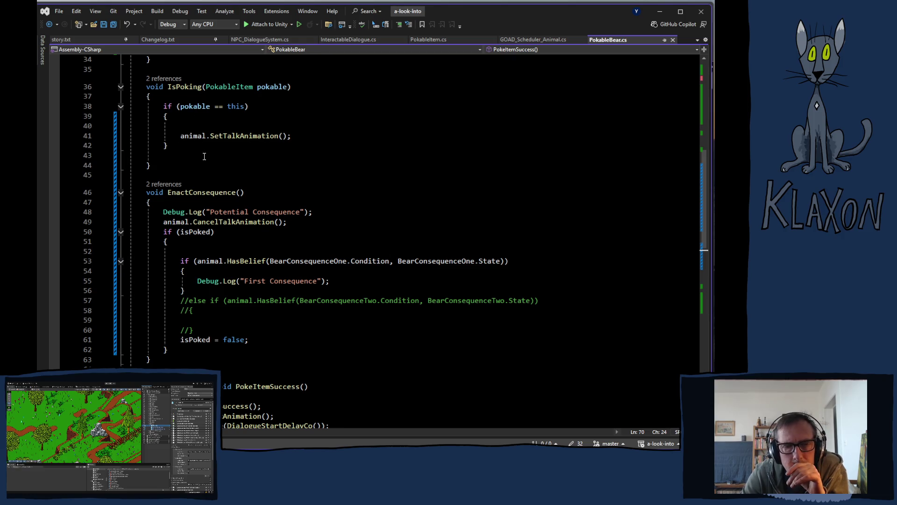
pyautogui.scroll(-1, 211, 140)
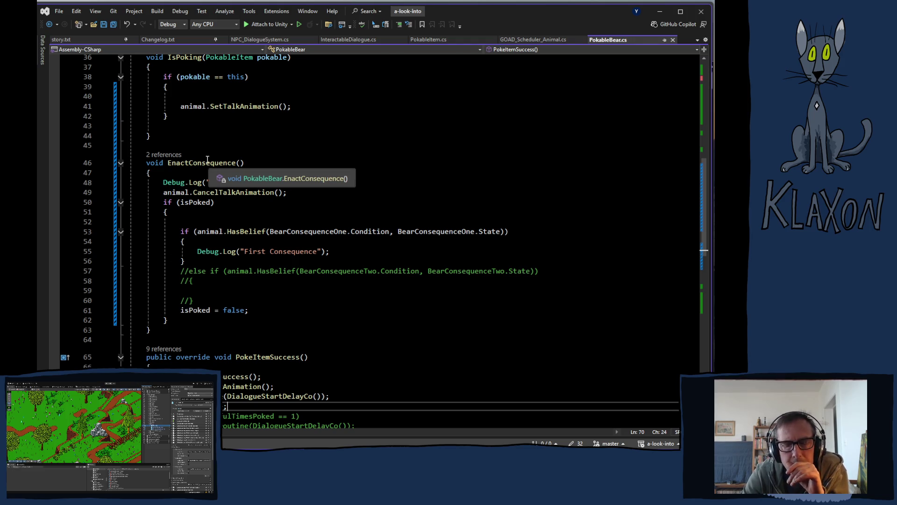
pyautogui.scroll(-3, 208, 159)
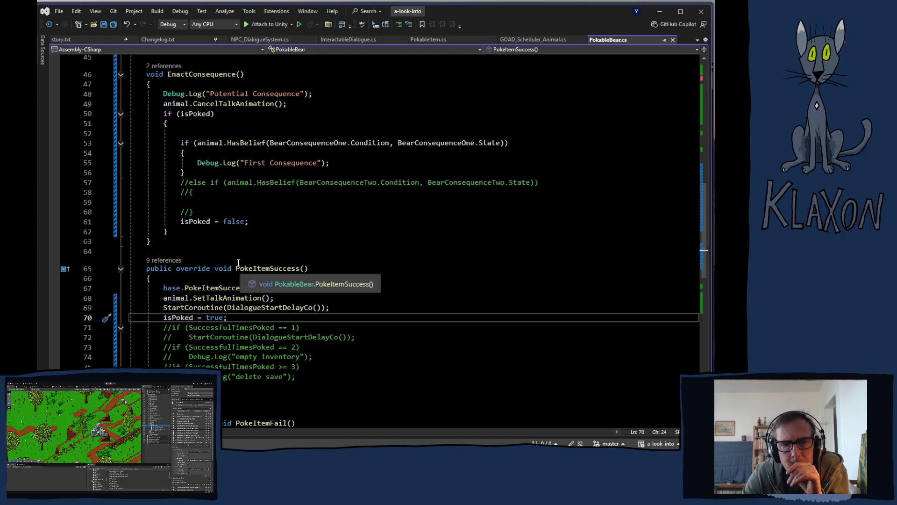
pyautogui.click(193, 223)
pyautogui.moveTo(193, 224); pyautogui.dragTo(251, 222)
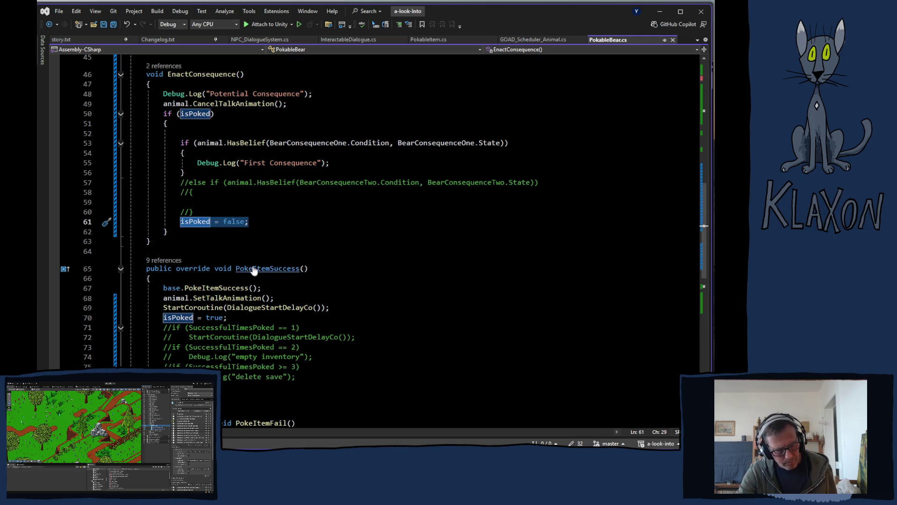
pyautogui.press('Delete')
pyautogui.click(337, 163)
pyautogui.press('Return')
pyautogui.write('isPoked = false;')
pyautogui.hotkey('ctrl', 's')
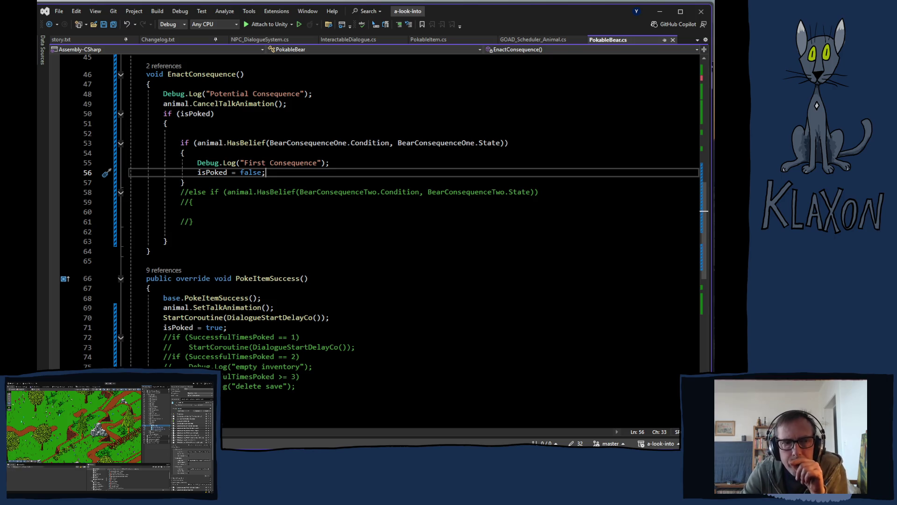
pyautogui.hotkey('alt', 'Tab')
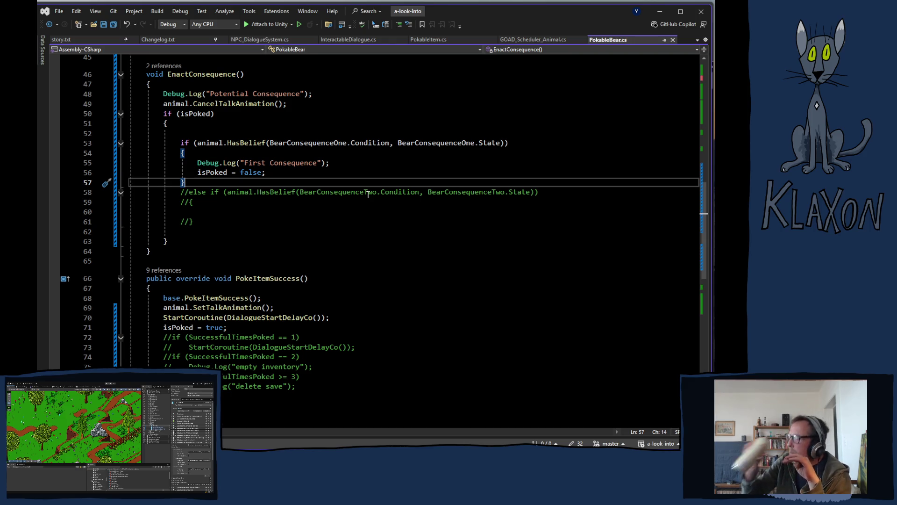
# - Add 'return;' after the isPoked reset in the First Consequence branch, save, and switch to Unity
pyautogui.click(297, 177)
pyautogui.press('Return')
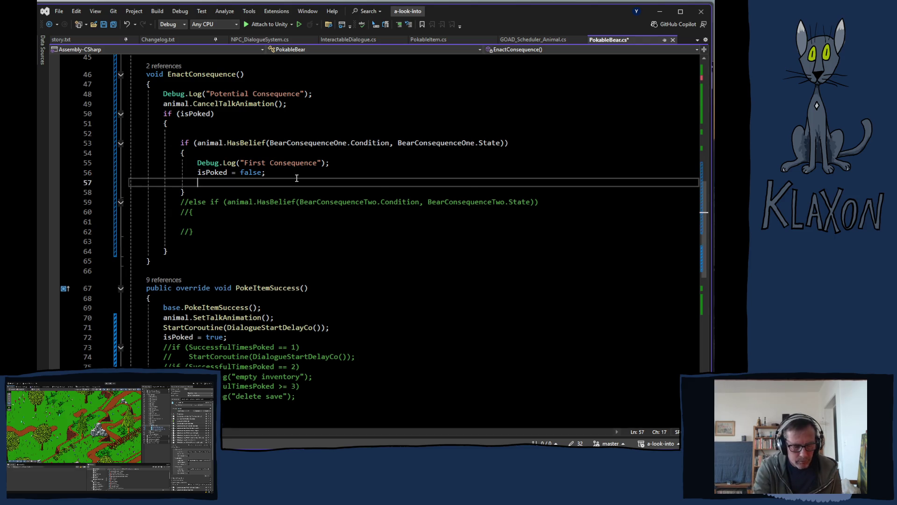
pyautogui.write('return')
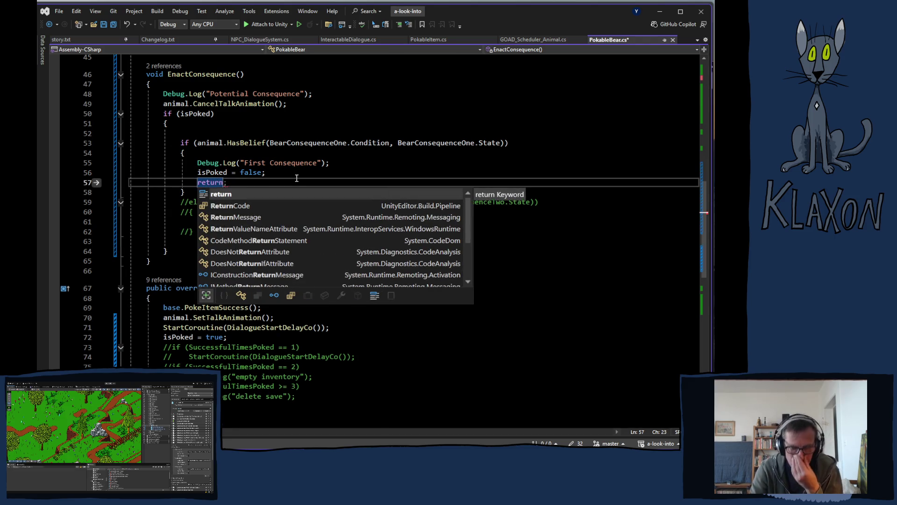
pyautogui.write(';')
pyautogui.hotkey('ctrl', 's')
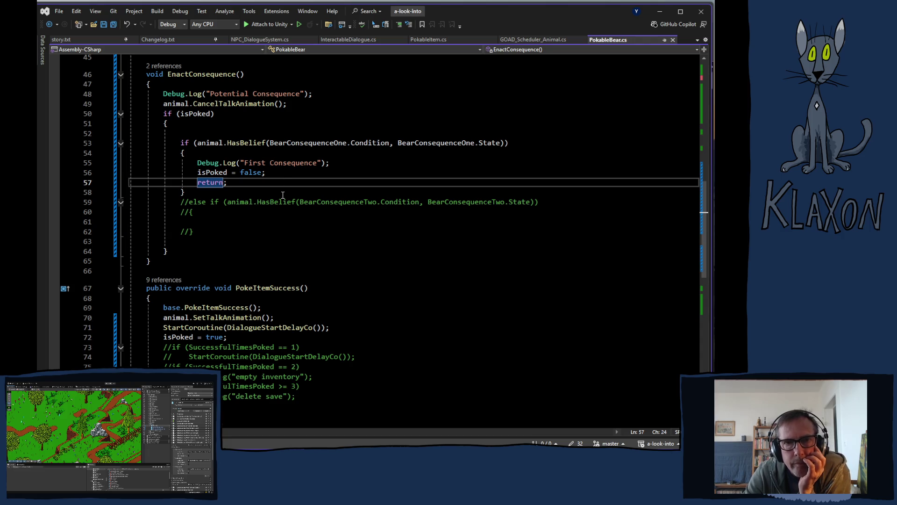
pyautogui.hotkey('alt', 'Tab')
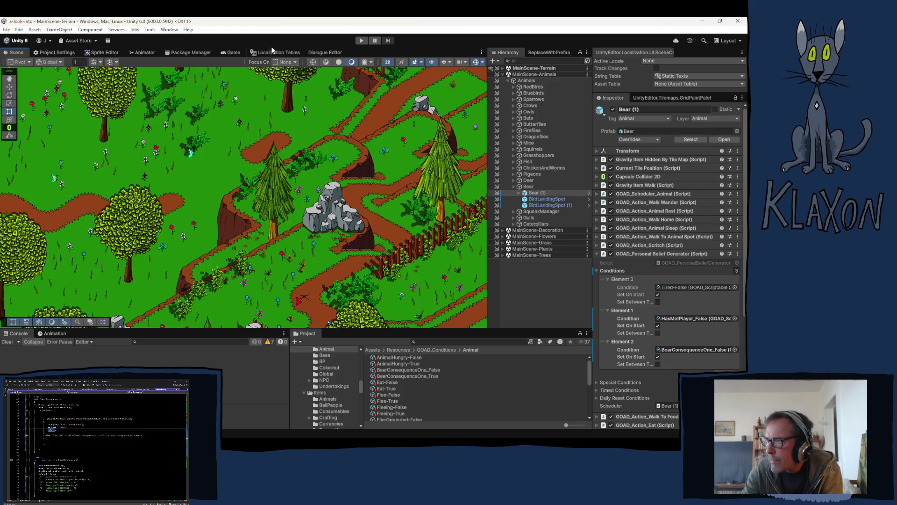
# - Start Play mode with the toolbar Play button
pyautogui.click(361, 41)
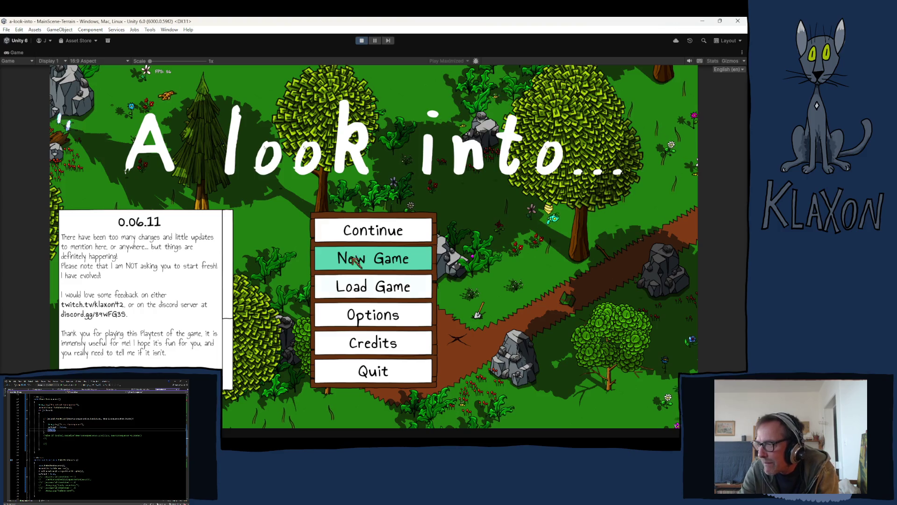
# - Start a new game and give the player the Poking Stick III
pyautogui.click(373, 259)
pyautogui.click(356, 303)
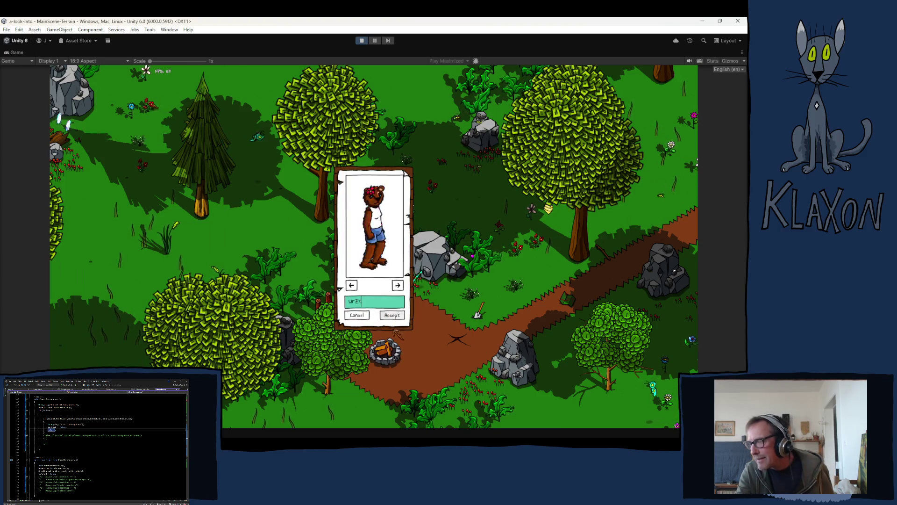
pyautogui.click(391, 315)
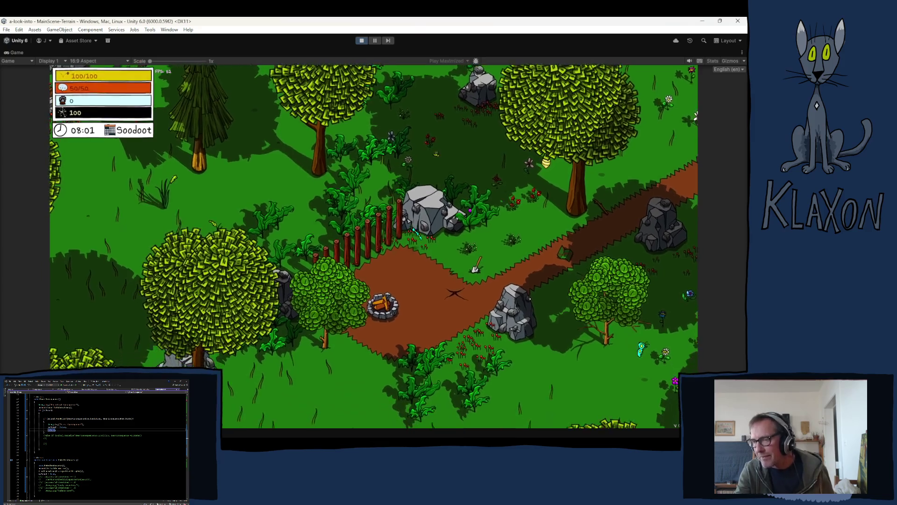
pyautogui.click(239, 415)
pyautogui.scroll(-5, 159, 341)
pyautogui.scroll(5, 159, 341)
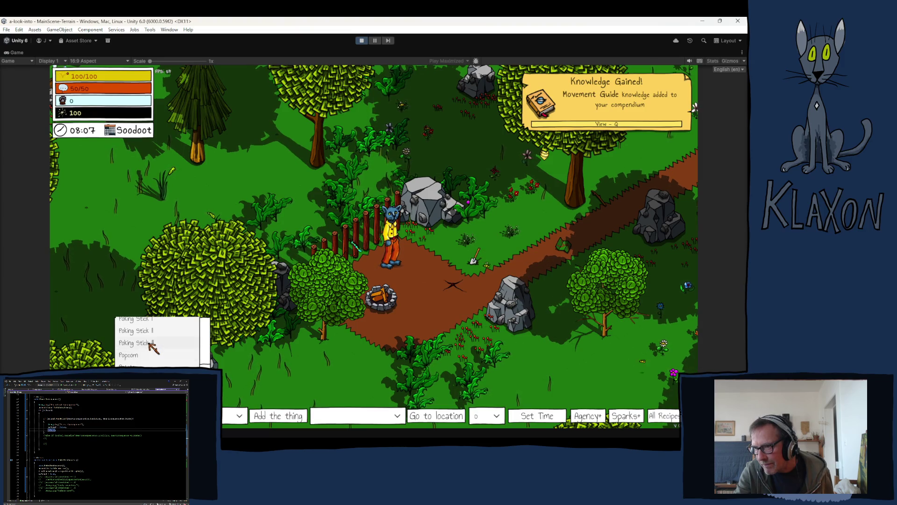
pyautogui.click(141, 343)
pyautogui.click(278, 416)
# - Teleport the player to the Bear Den and close the inventory
pyautogui.click(398, 416)
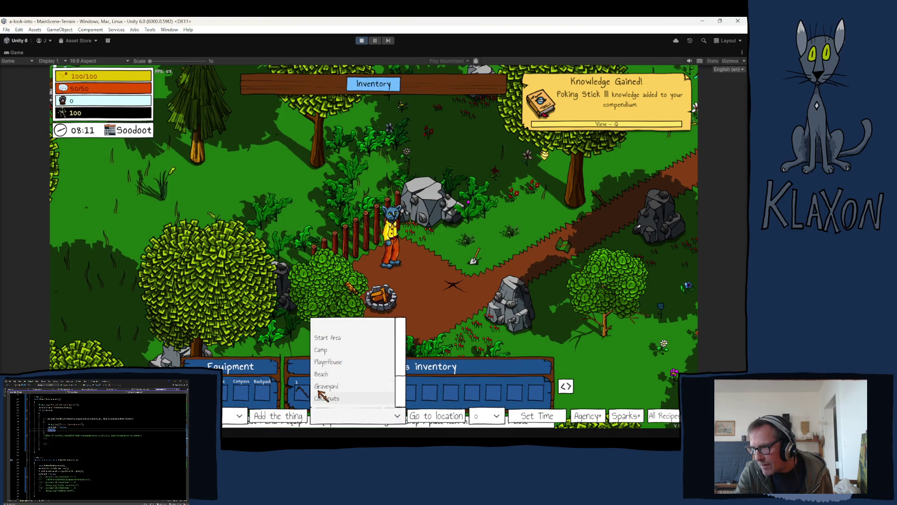
pyautogui.click(364, 415)
pyautogui.click(391, 423)
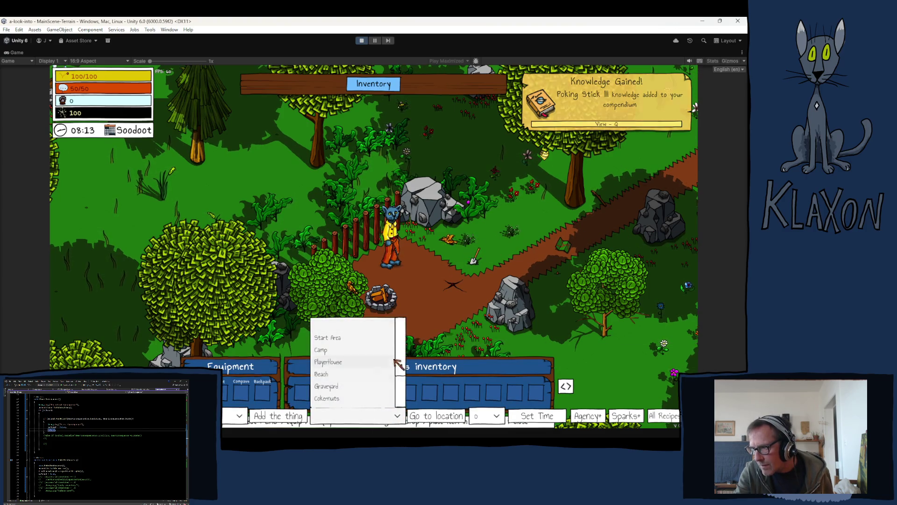
pyautogui.scroll(-2, 342, 371)
pyautogui.click(329, 384)
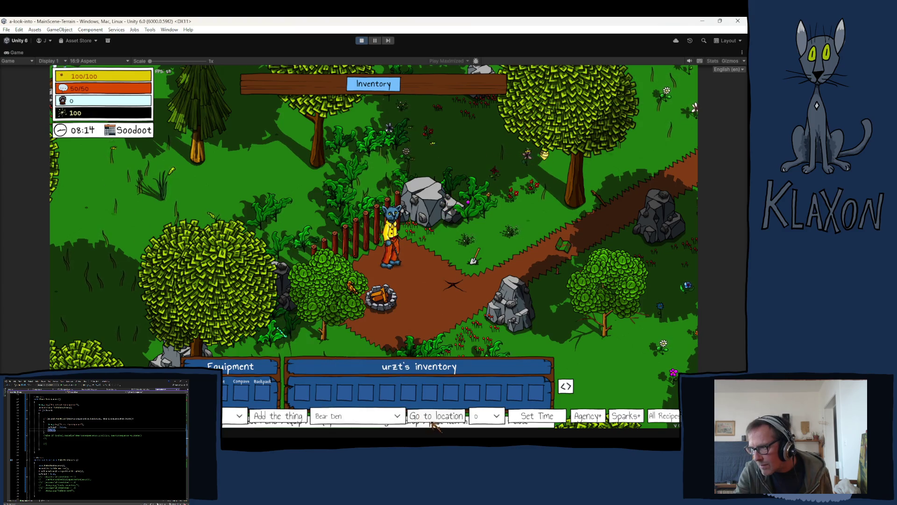
pyautogui.click(436, 418)
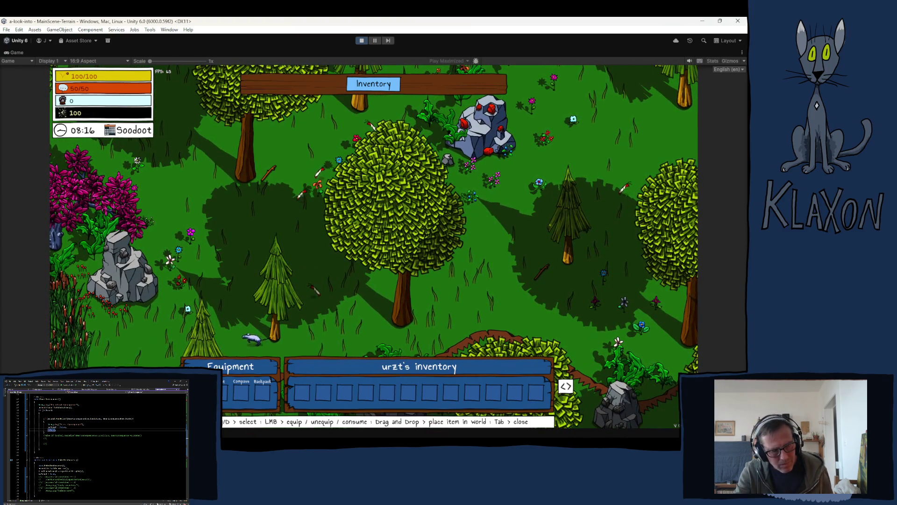
pyautogui.press('Tab')
# - Walk to the bear, poke it through the spiral minigame, then check and clear the Console
pyautogui.press('d')
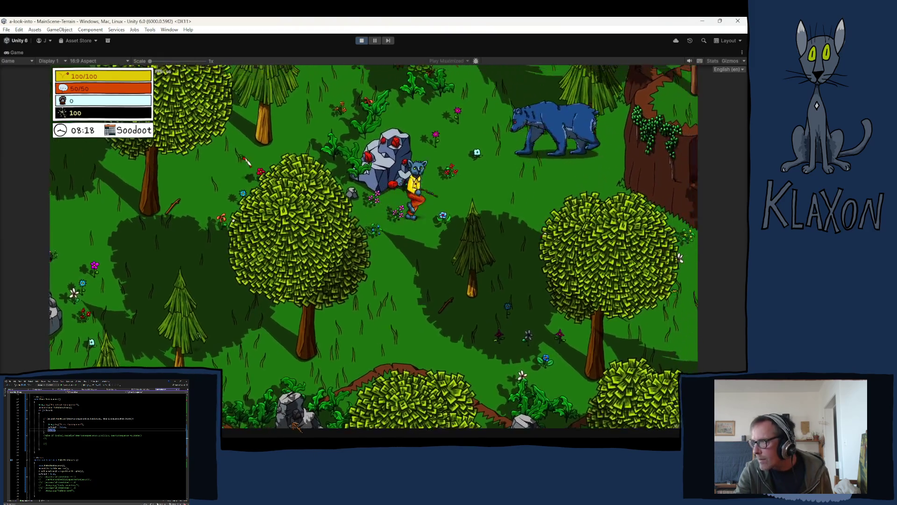
pyautogui.press('d')
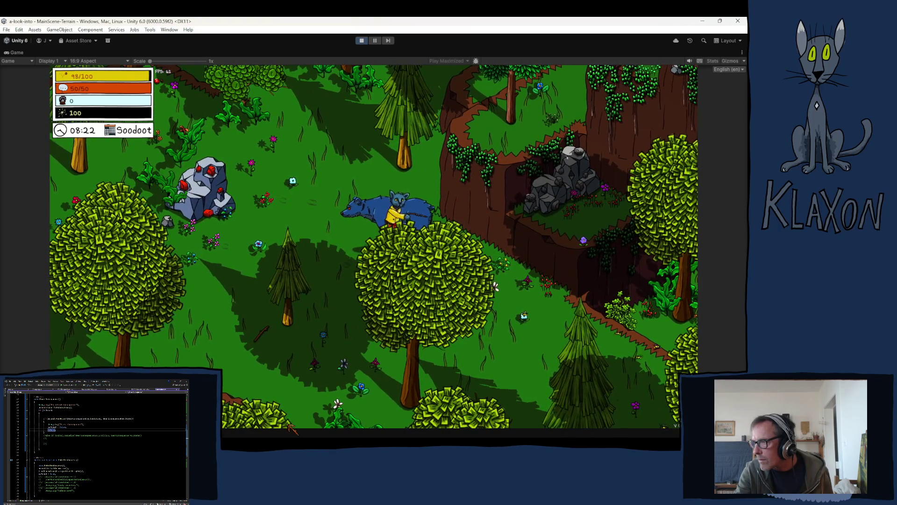
pyautogui.press('e')
pyautogui.press('d')
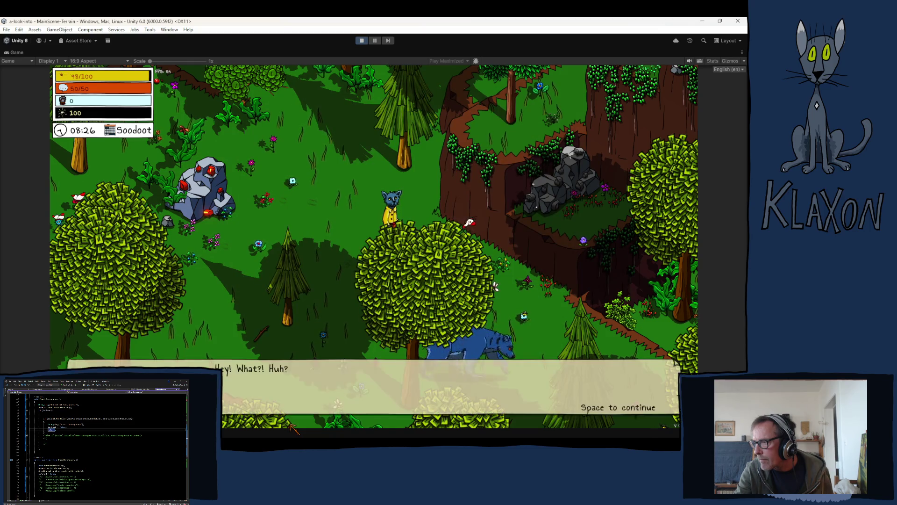
pyautogui.press('space')
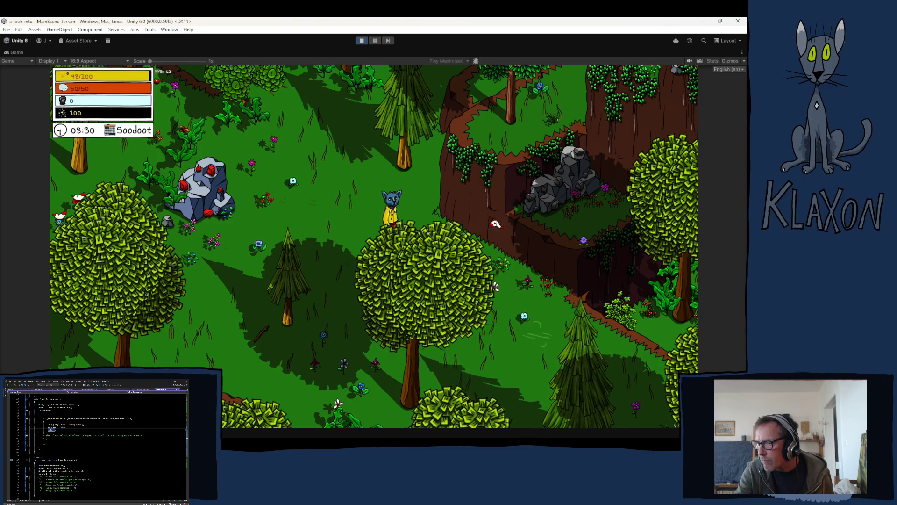
pyautogui.hotkey('ctrl', 'shift', 'c')
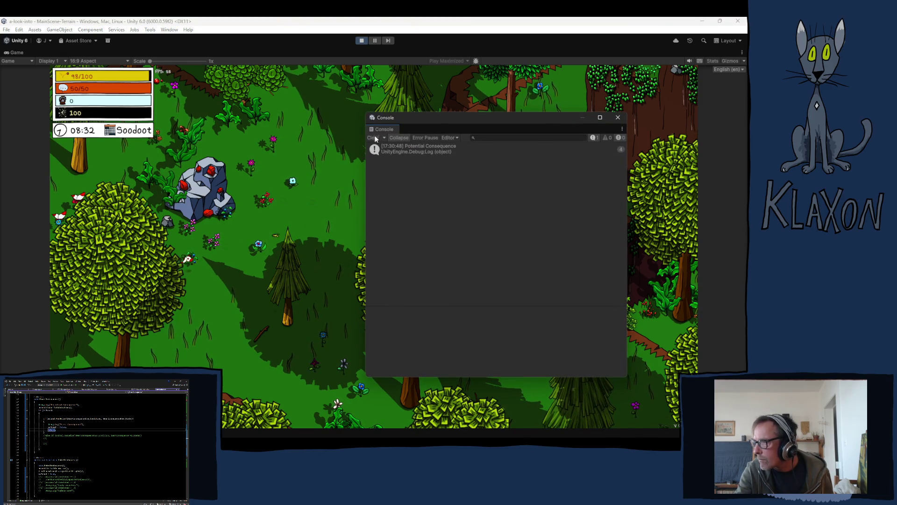
pyautogui.click(374, 138)
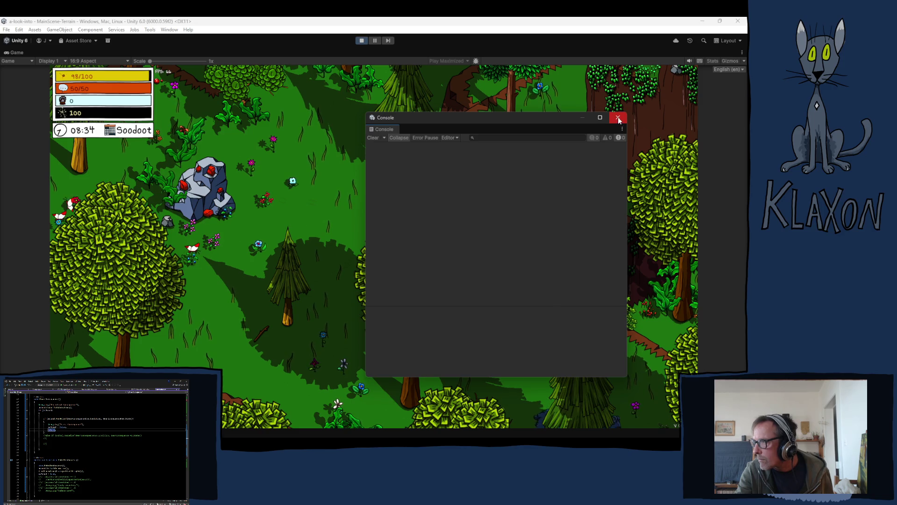
pyautogui.click(618, 117)
# - Poke the bear a second time, check the Console log, and stop Play mode
pyautogui.press('d')
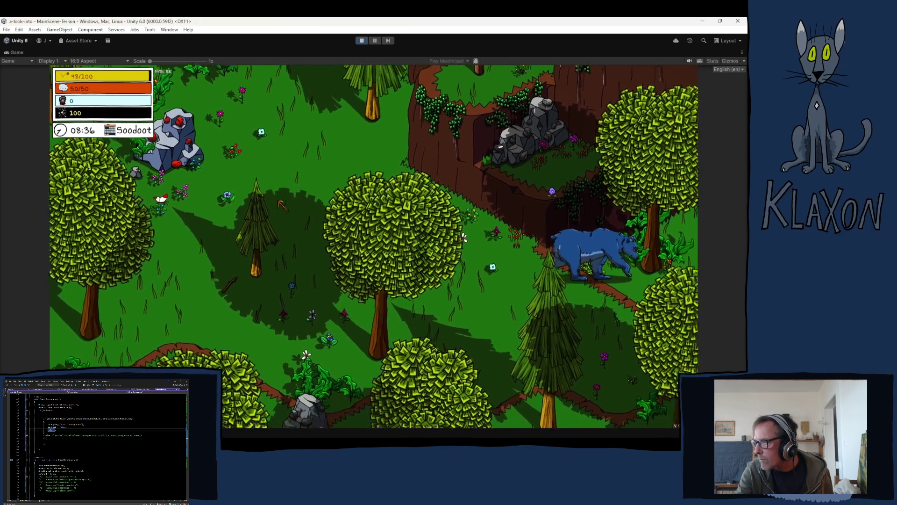
pyautogui.press('d')
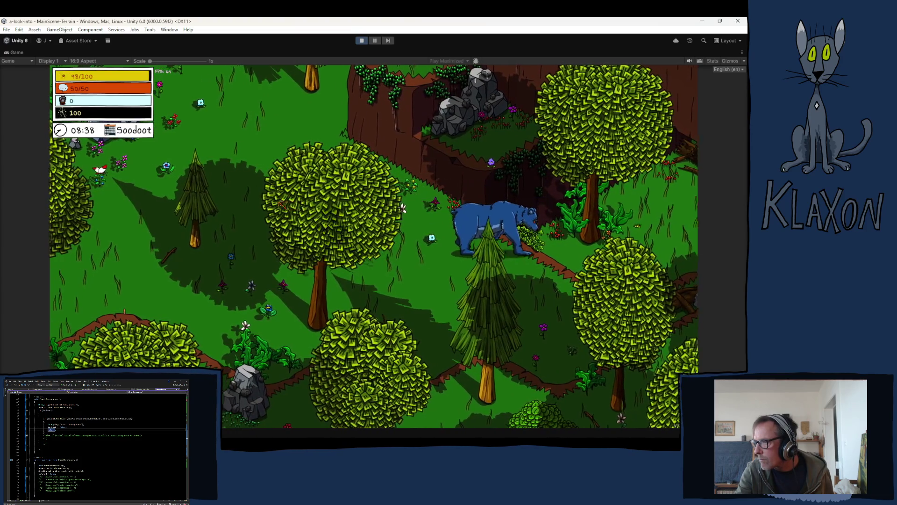
pyautogui.press('d')
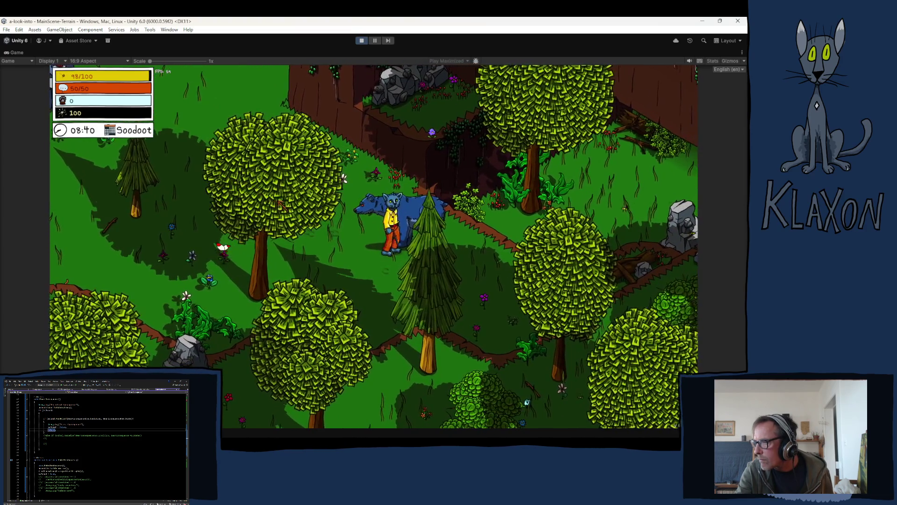
pyautogui.press('d')
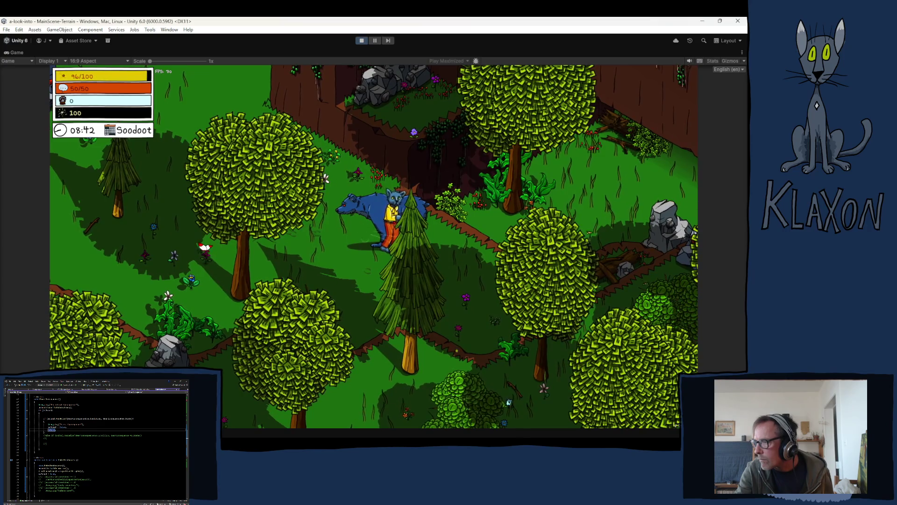
pyautogui.press('e')
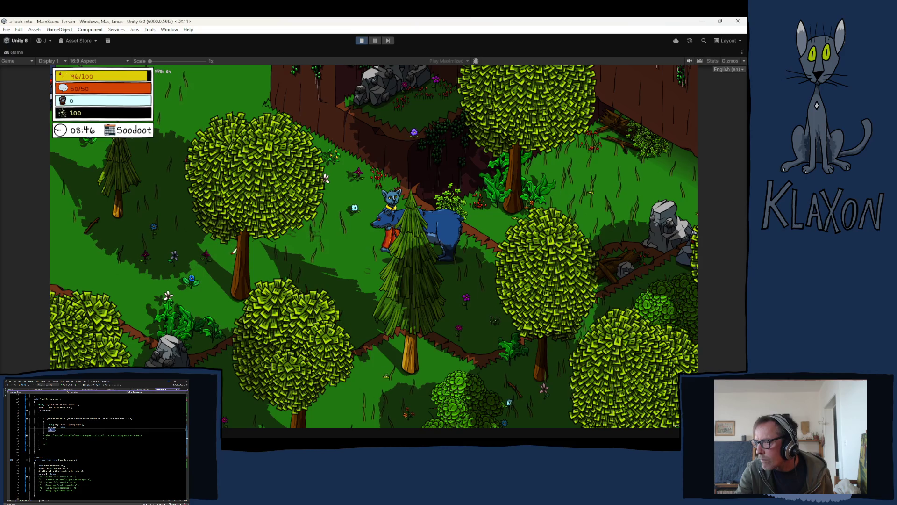
pyautogui.click(439, 259)
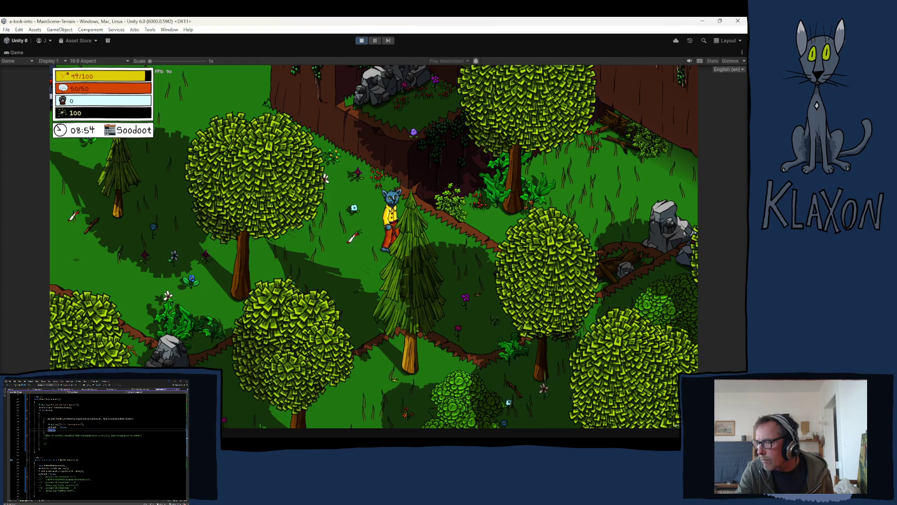
pyautogui.hotkey('ctrl', 'shift', 'c')
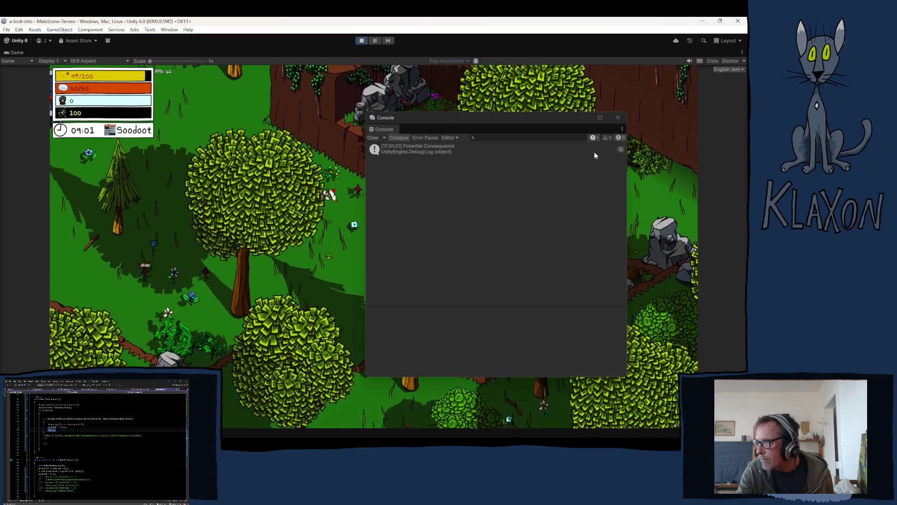
pyautogui.click(617, 117)
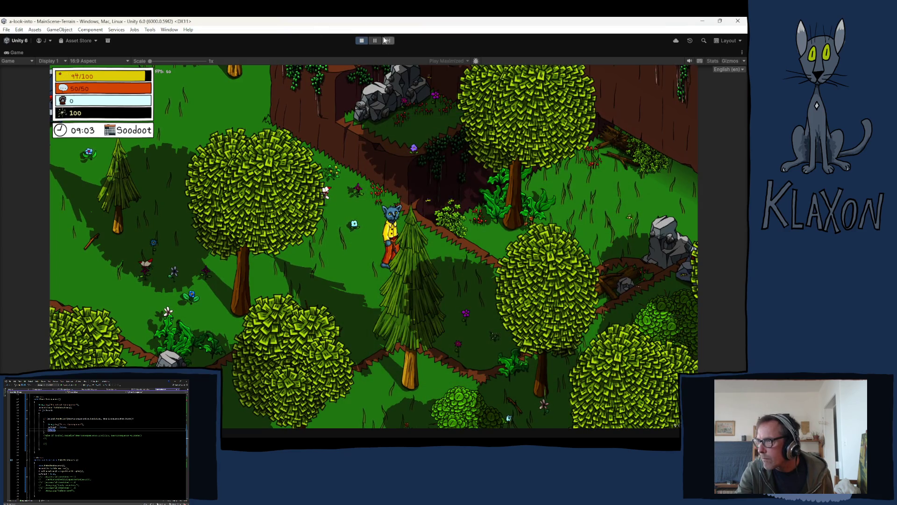
pyautogui.click(362, 41)
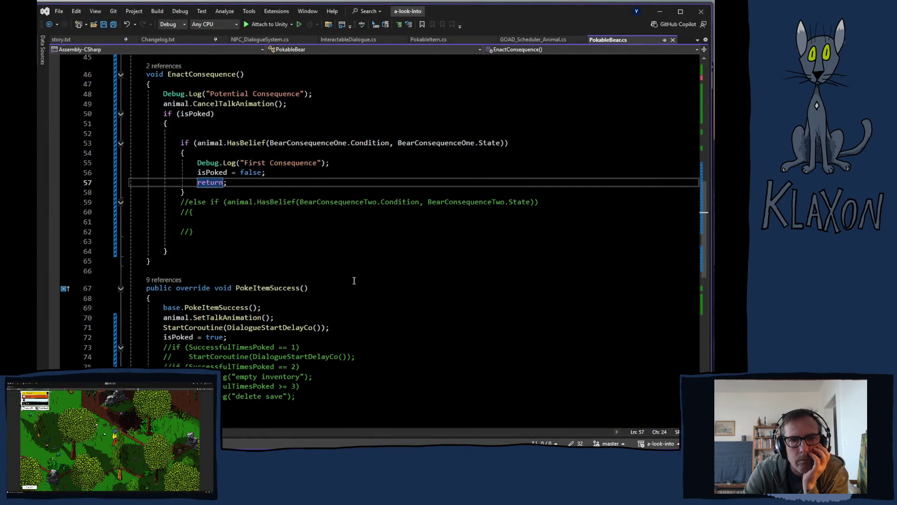
# - Scroll PokableBear.cs from EnactConsequence up to the fields and place the cursor after line 26
pyautogui.scroll(9, 344, 292)
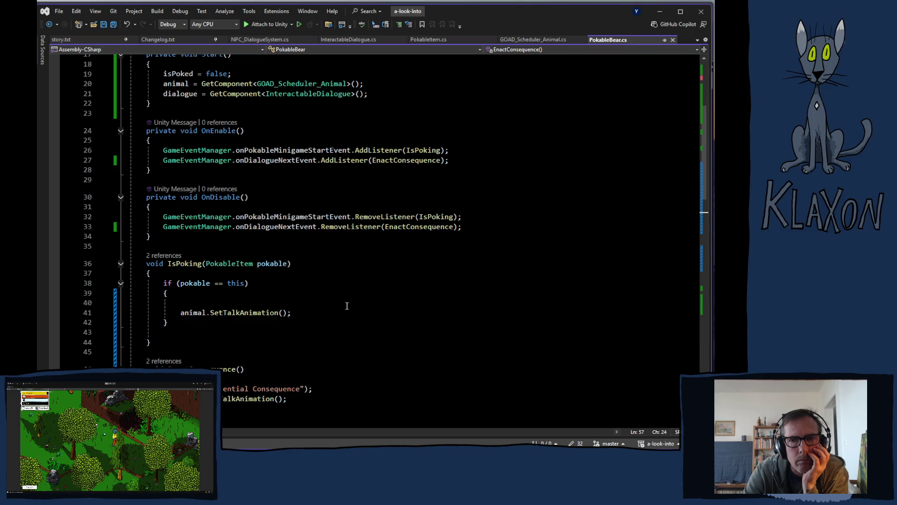
pyautogui.scroll(-4, 347, 306)
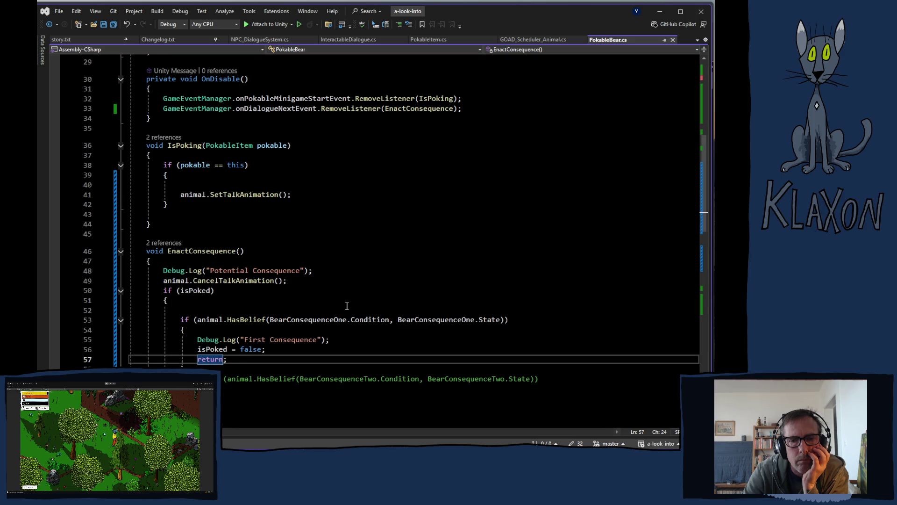
pyautogui.scroll(-11, 346, 306)
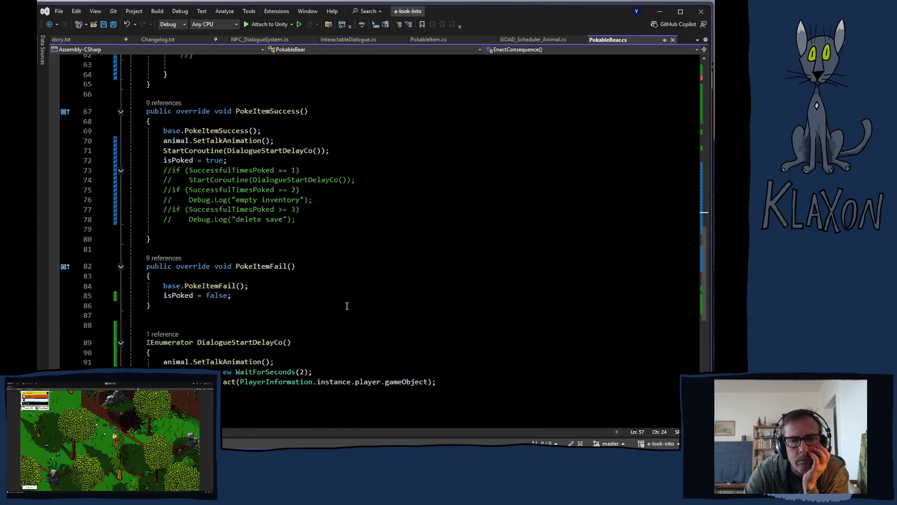
pyautogui.scroll(-1, 347, 306)
pyautogui.scroll(16, 347, 306)
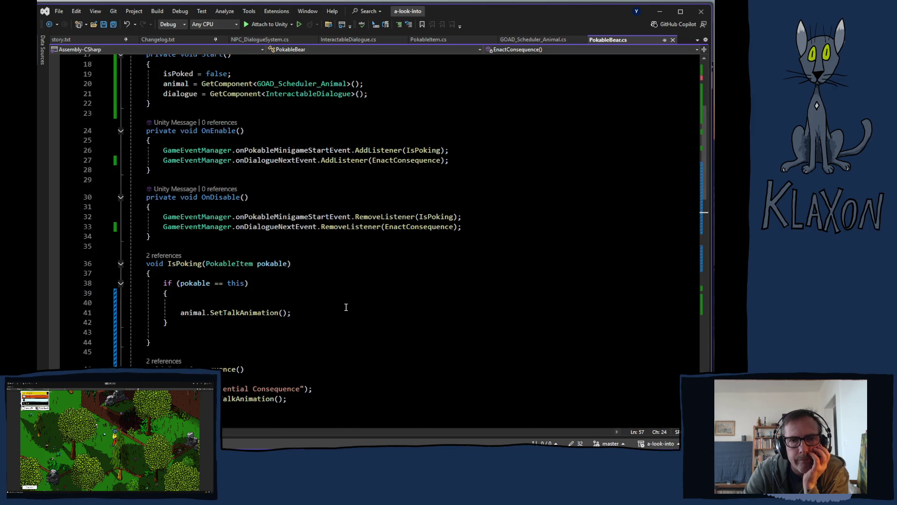
pyautogui.scroll(3, 345, 307)
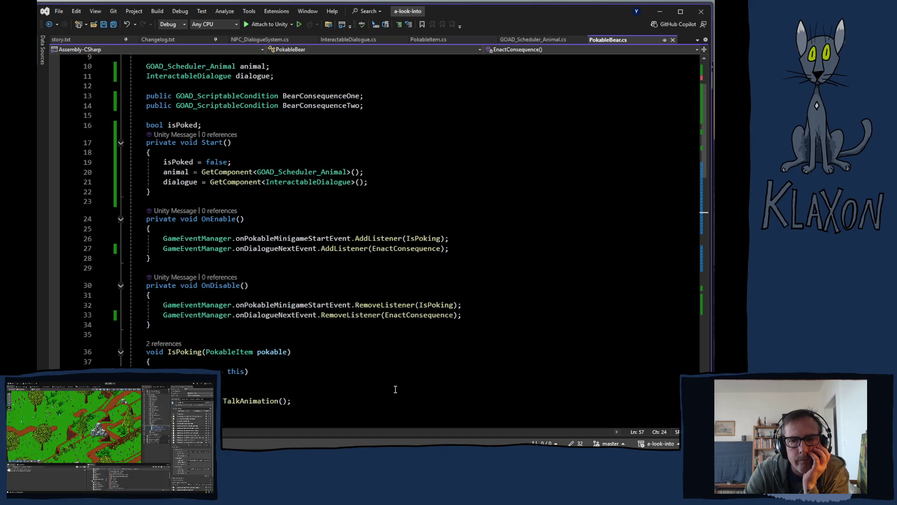
pyautogui.click(453, 238)
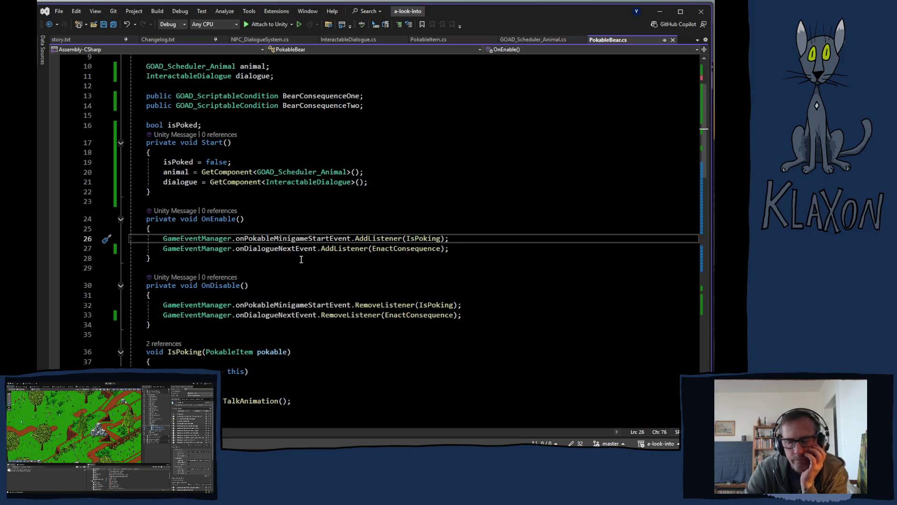
# - Add a blank line in OnEnable, discarding a typed if(), then go to onPokableMinigameStartEvent's definition
pyautogui.press('Return')
pyautogui.write('if(')
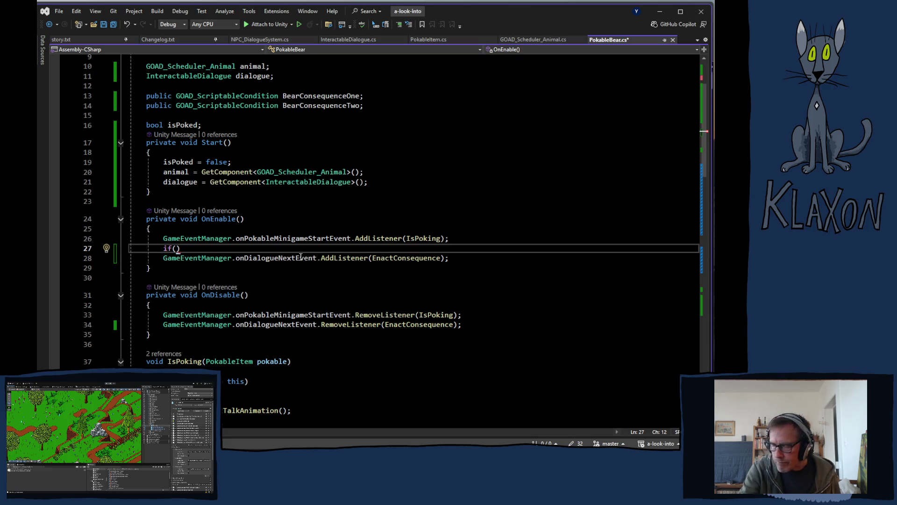
pyautogui.moveTo(182, 248); pyautogui.dragTo(163, 248)
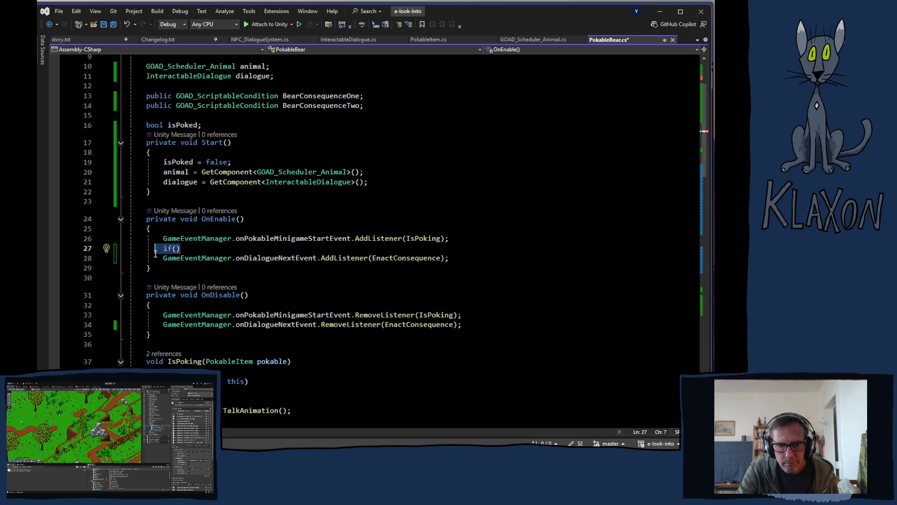
pyautogui.press('Delete')
pyautogui.moveTo(163, 257); pyautogui.dragTo(450, 257)
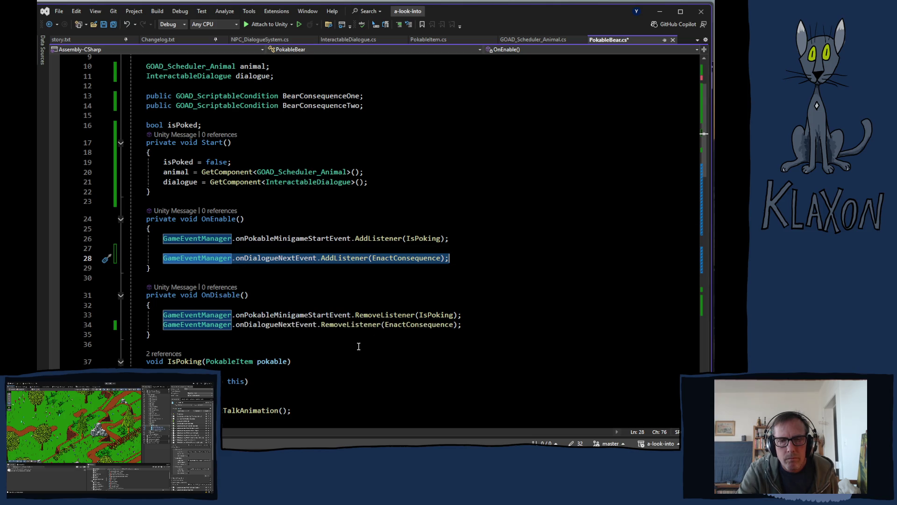
pyautogui.keyDown('ctrl'); pyautogui.click(249, 315); pyautogui.keyUp('ctrl')
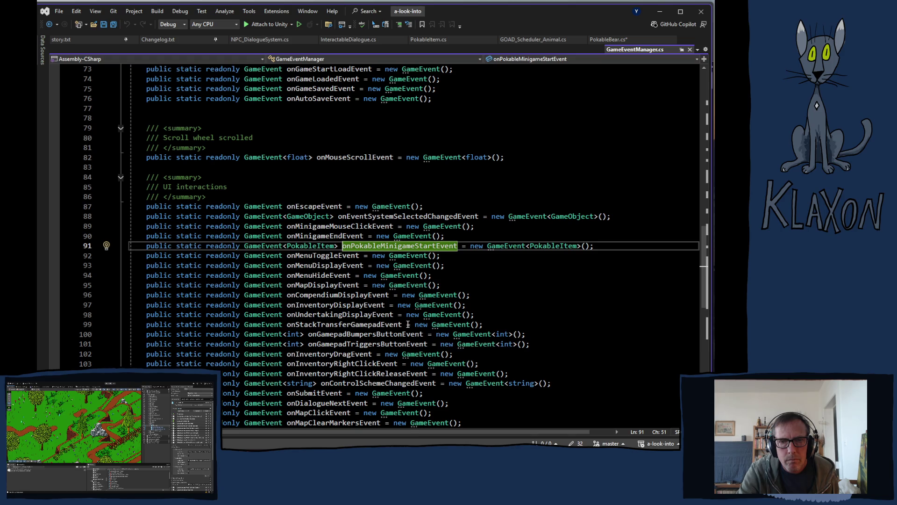
# - Leave GameEventManager.cs and switch to the YouTube page in Chrome
pyautogui.moveTo(404, 325)
pyautogui.hotkey('alt', 'Tab')
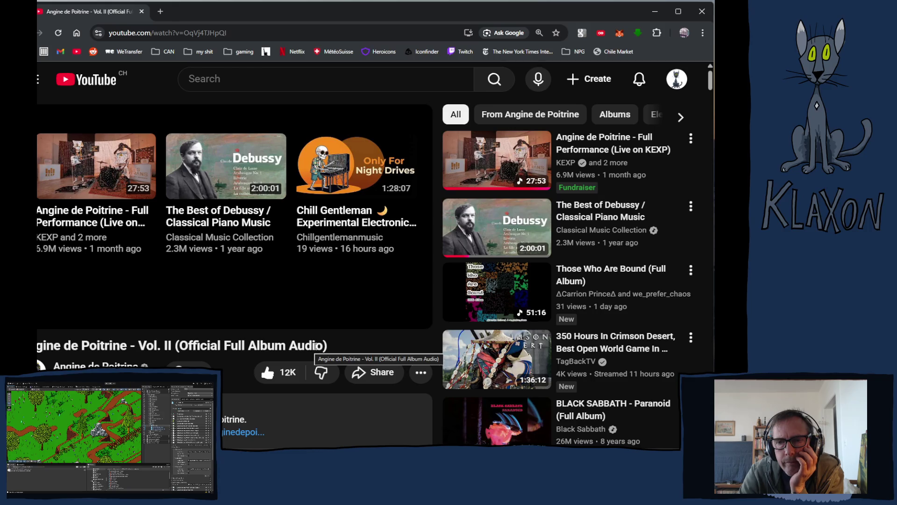
# - From the Angine de Poitrine channel's releases, open the Vol.1 album and browse its six tracks
pyautogui.click(94, 365)
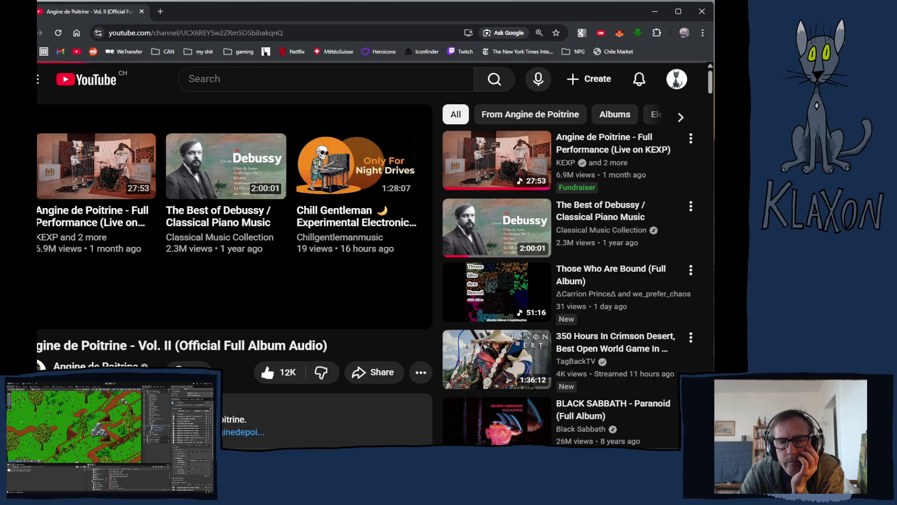
pyautogui.scroll(-2, 384, 271)
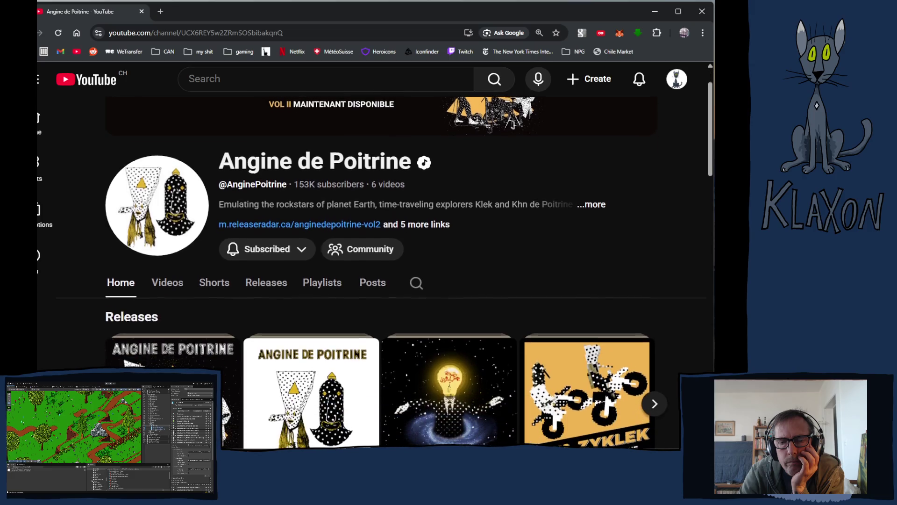
pyautogui.scroll(-2, 141, 364)
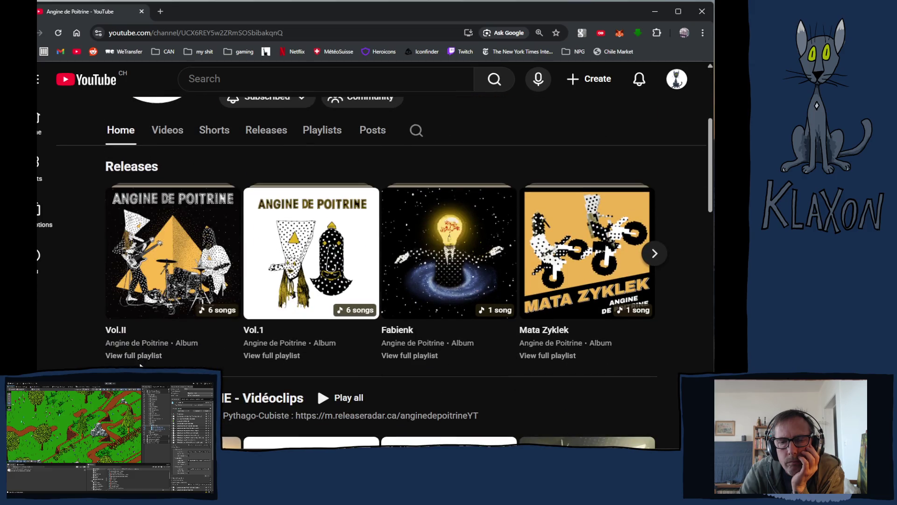
pyautogui.scroll(-2, 249, 367)
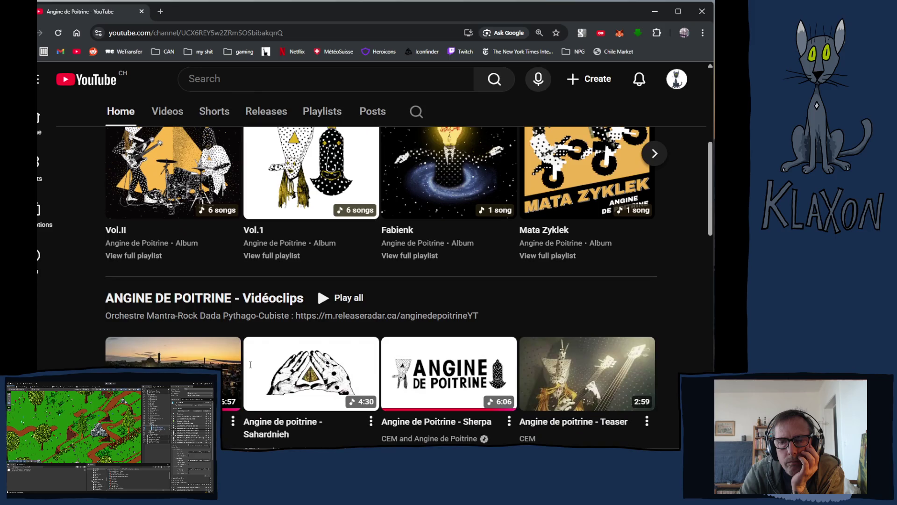
pyautogui.scroll(-2, 250, 368)
pyautogui.scroll(4, 250, 368)
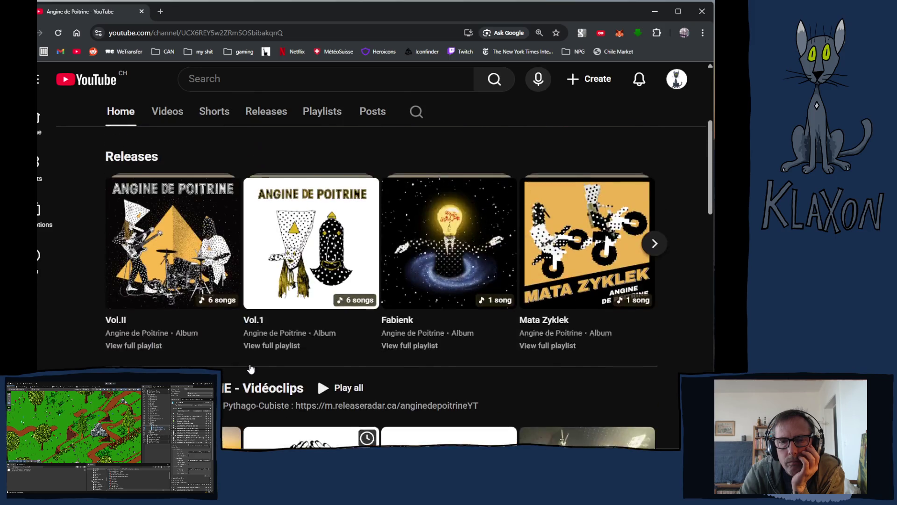
pyautogui.click(279, 361)
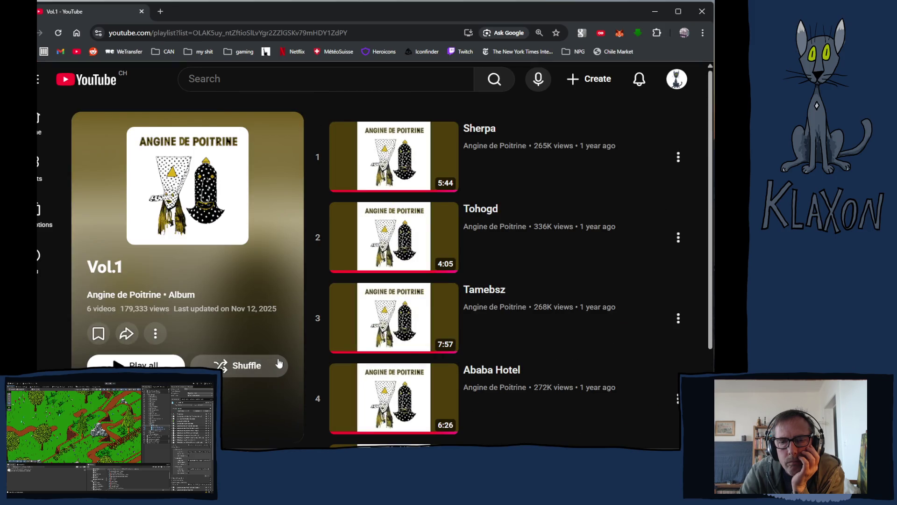
pyautogui.scroll(-3, 438, 359)
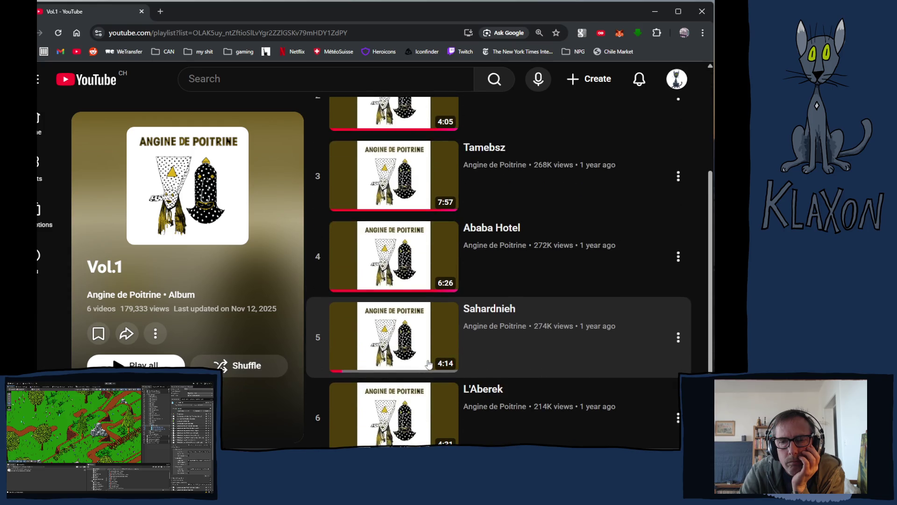
pyautogui.scroll(3, 486, 334)
pyautogui.scroll(-1, 489, 331)
pyautogui.scroll(-2, 488, 332)
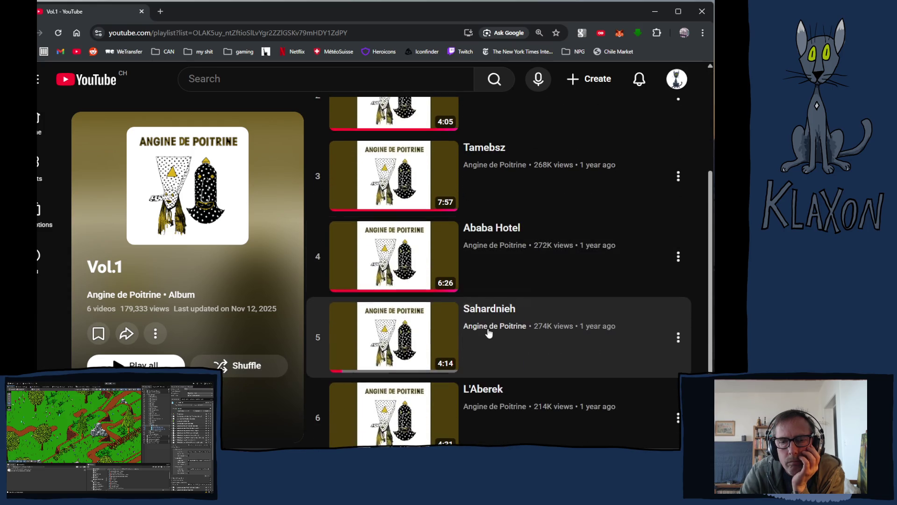
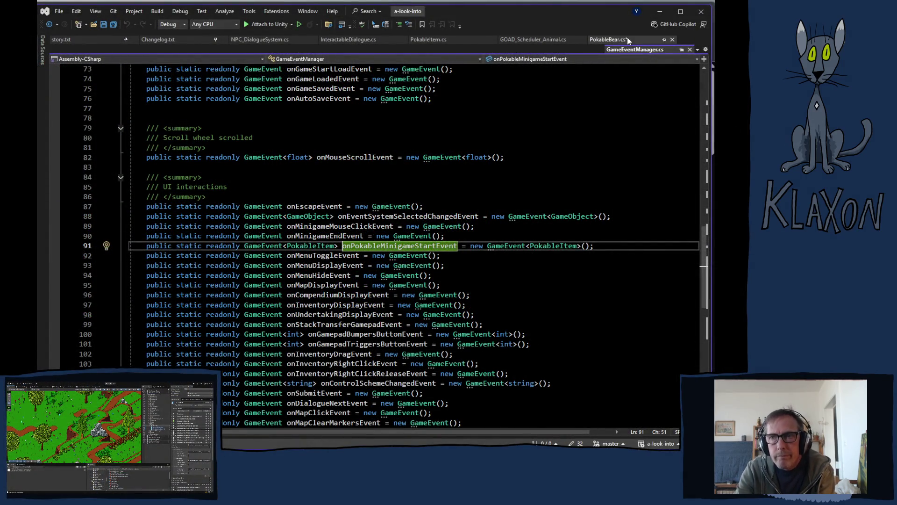
# - Switch to PokableBear.cs and review its OnEnable and OnDisable listener registrations
pyautogui.click(612, 39)
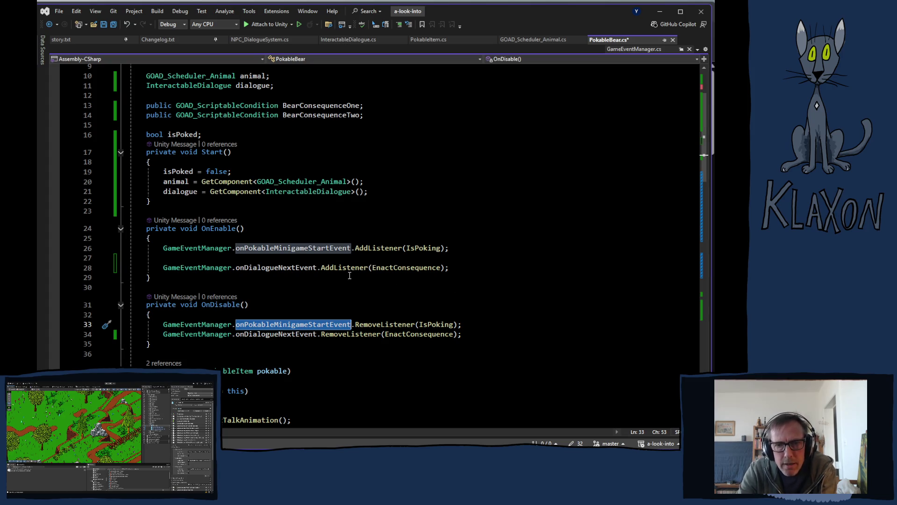
pyautogui.moveTo(325, 266)
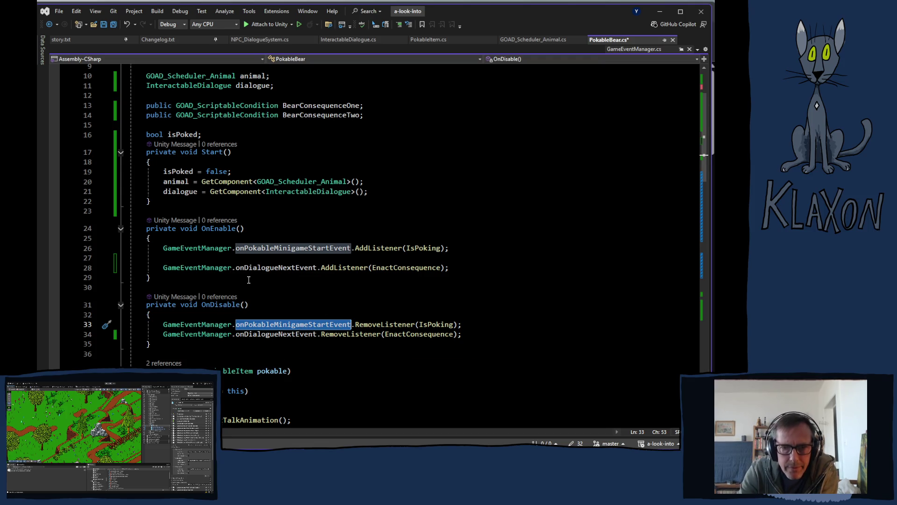
pyautogui.moveTo(237, 271)
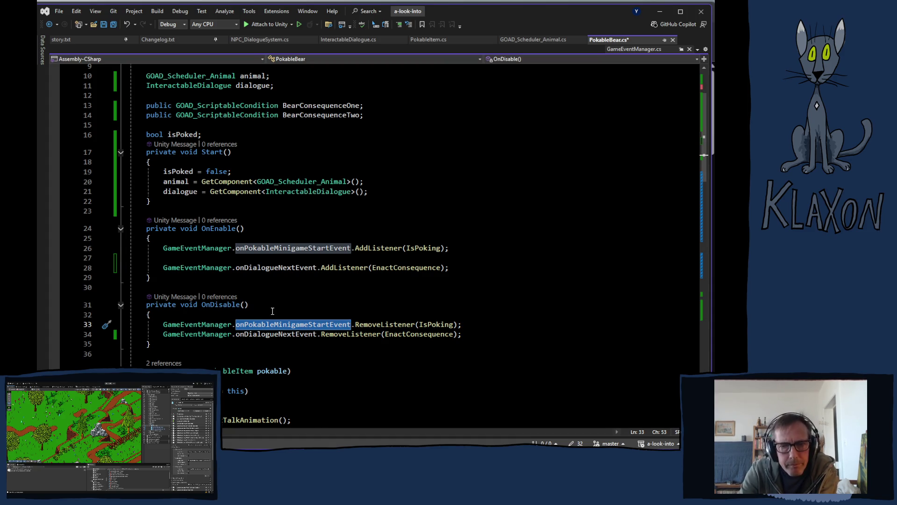
pyautogui.scroll(-2, 270, 294)
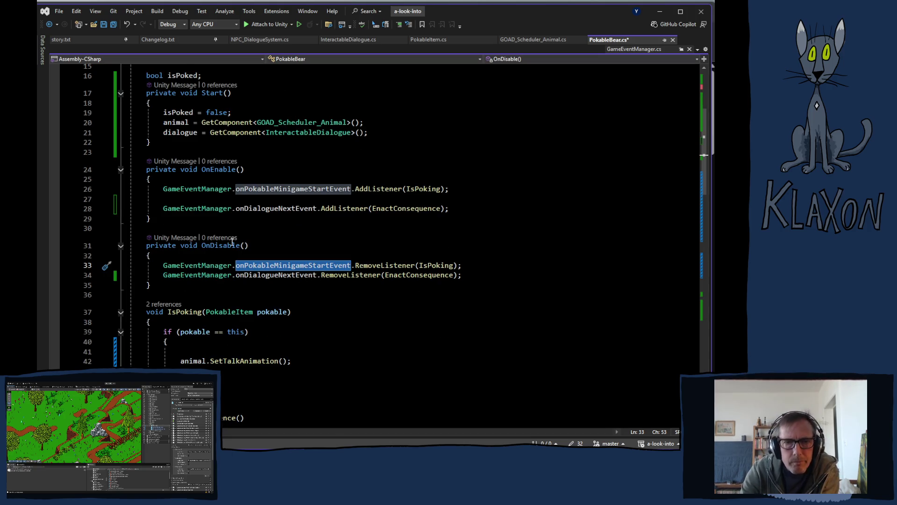
# - Move the onDialogueNextEvent AddListener line from OnEnable into IsPoking's pokable == this check
pyautogui.moveTo(232, 188)
pyautogui.mouseDown()
pyautogui.moveTo(281, 181)
pyautogui.moveTo(450, 190)
pyautogui.mouseUp()
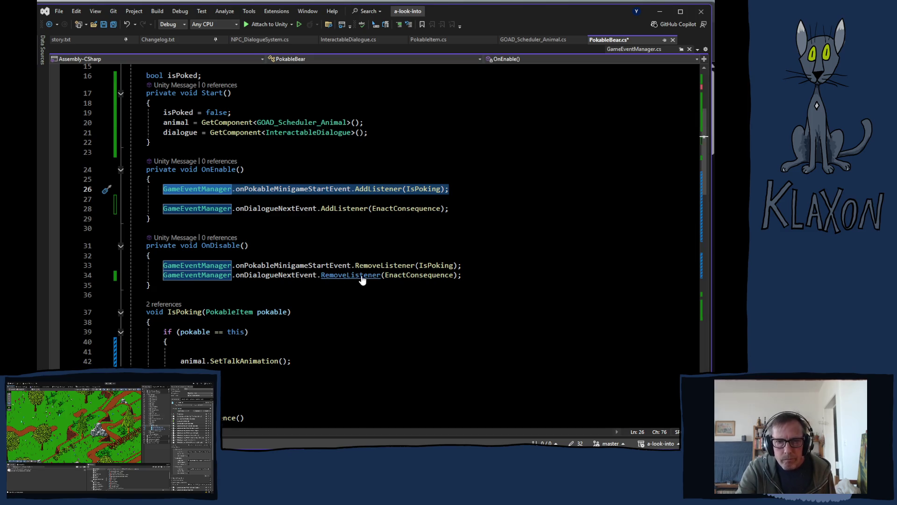
pyautogui.click(259, 215)
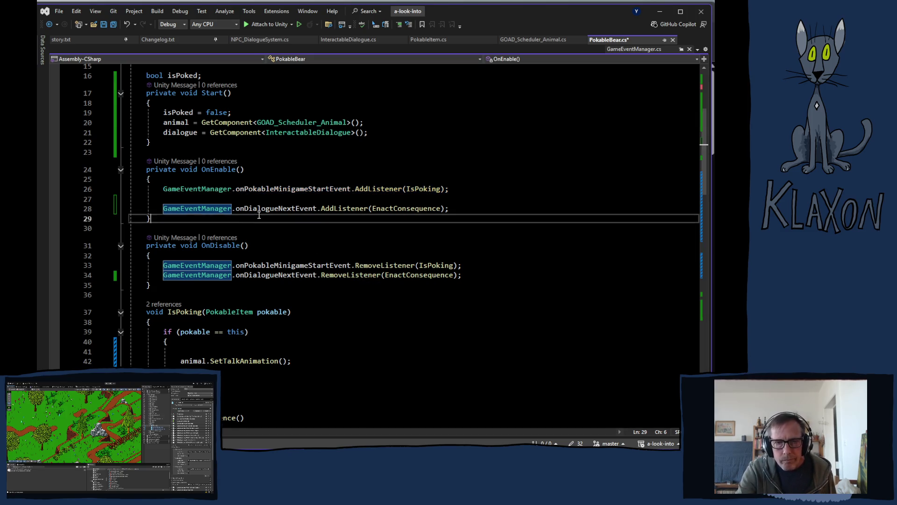
pyautogui.moveTo(163, 209); pyautogui.dragTo(450, 208)
pyautogui.hotkey('ctrl', 'c')
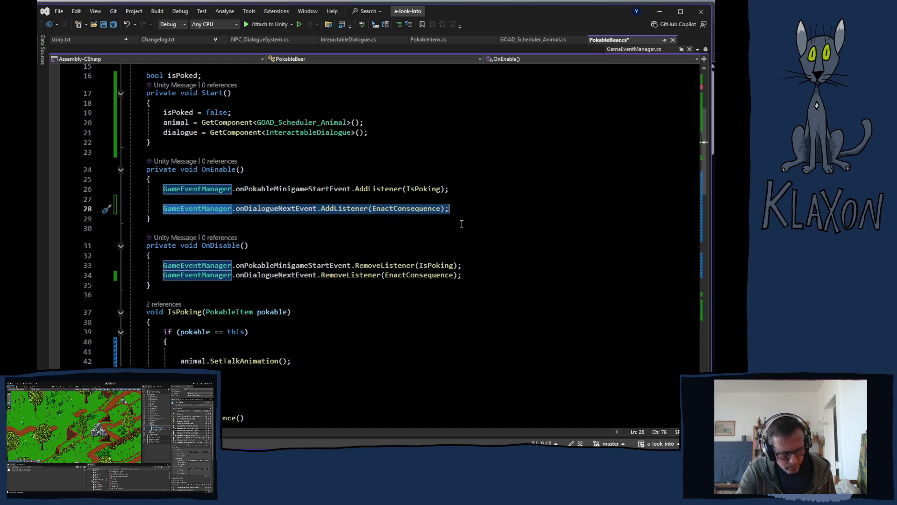
pyautogui.press('BackSpace')
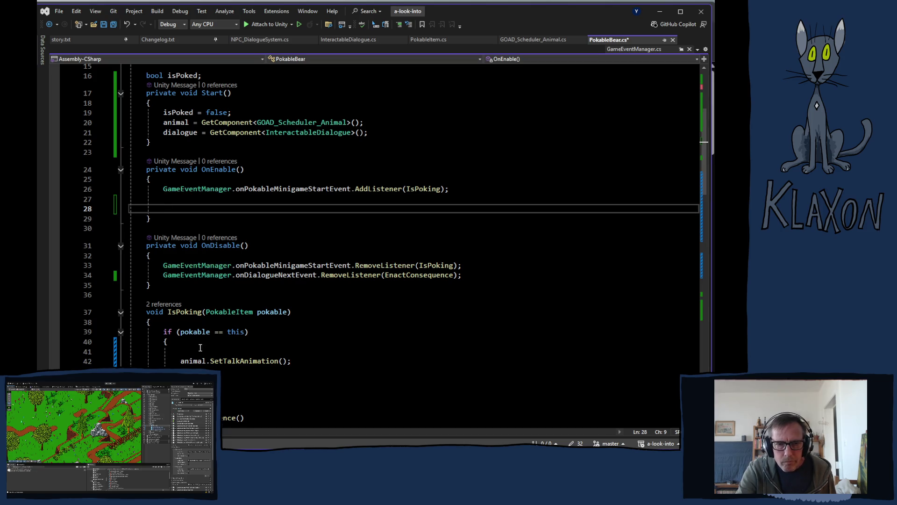
pyautogui.click(202, 351)
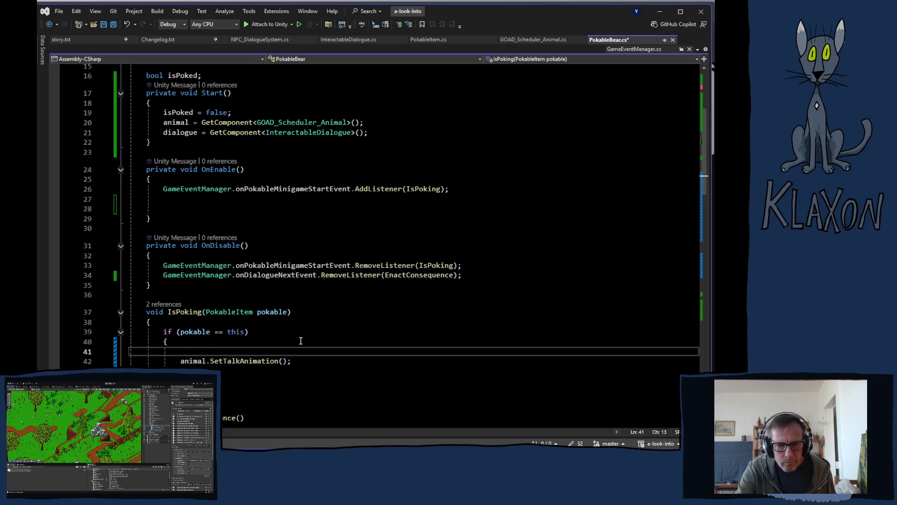
pyautogui.hotkey('ctrl', 'v')
# - Delete the onDialogueNextEvent RemoveListener line from OnDisable
pyautogui.moveTo(165, 277); pyautogui.dragTo(463, 278)
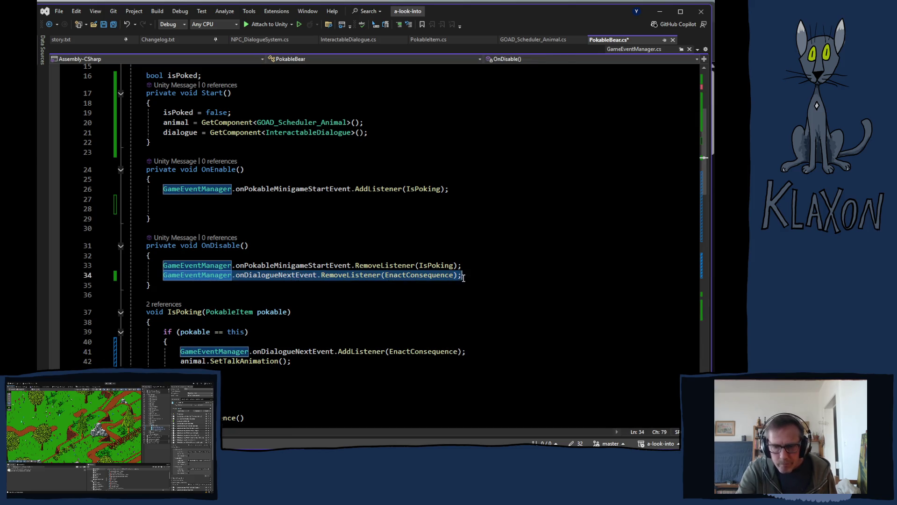
pyautogui.press('Delete')
pyautogui.scroll(-8, 380, 323)
pyautogui.scroll(-9, 380, 324)
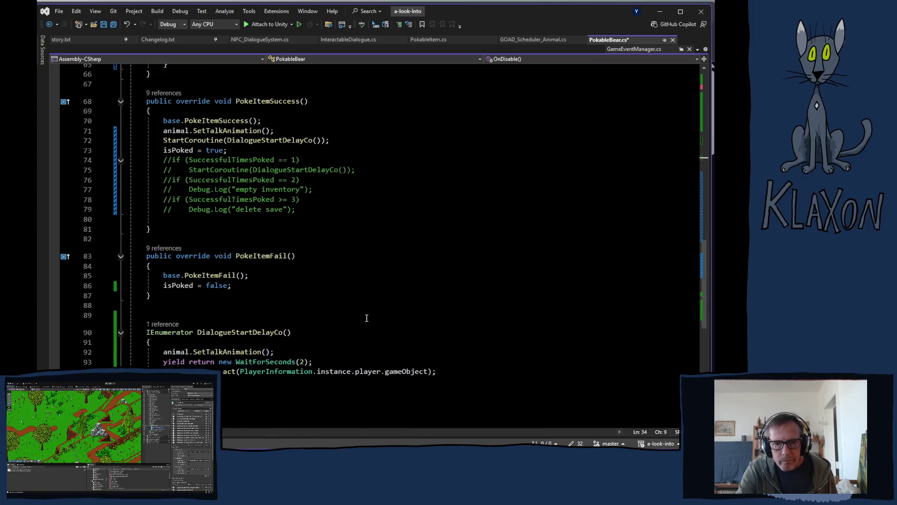
pyautogui.scroll(-2, 366, 318)
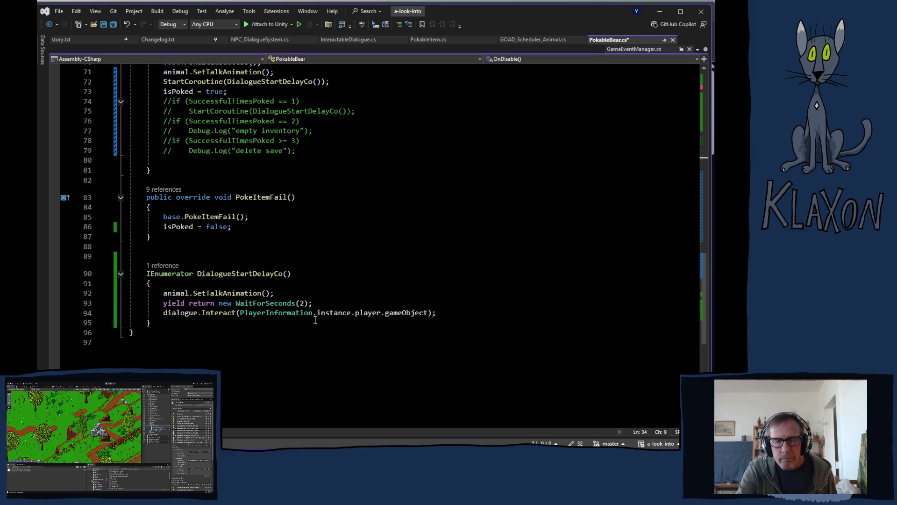
pyautogui.scroll(3, 315, 320)
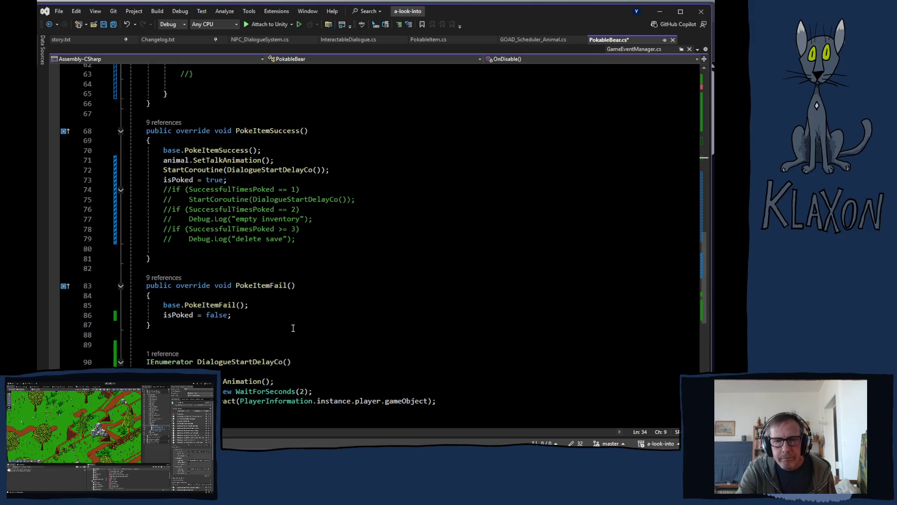
pyautogui.scroll(7, 288, 328)
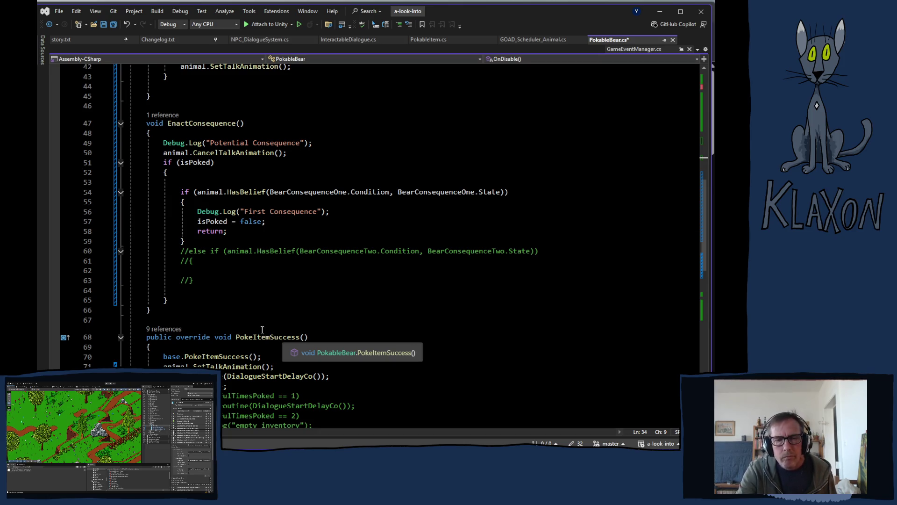
pyautogui.scroll(-2, 241, 327)
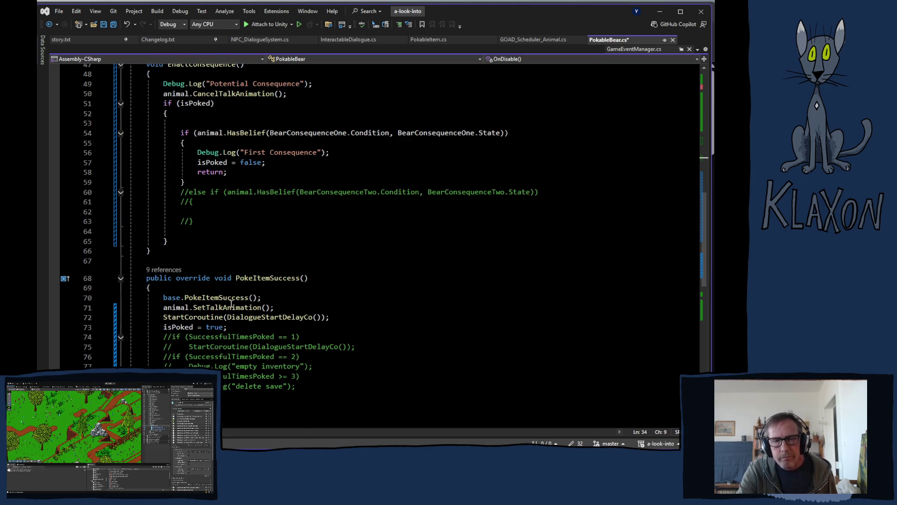
pyautogui.click(181, 261)
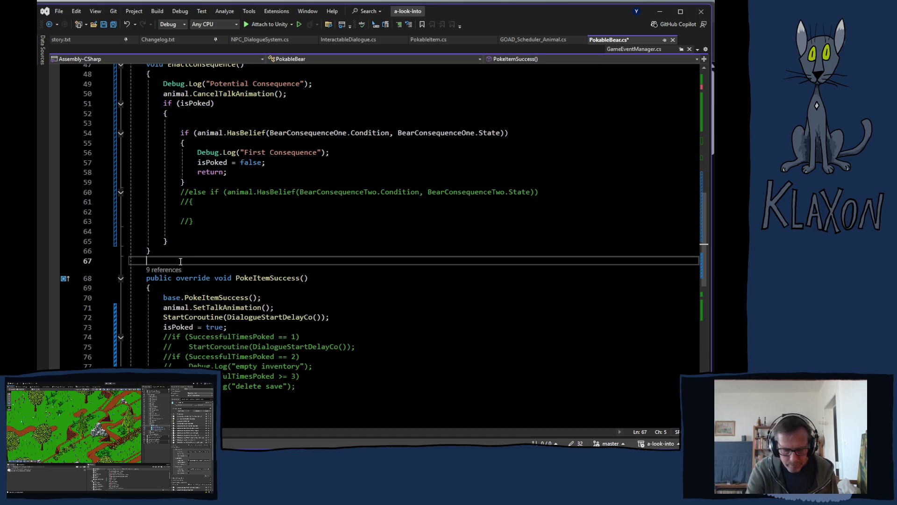
# - Add a void EndEvent() method whose body removes the EnactConsequence listener
pyautogui.press('Return')
pyautogui.write('voi')
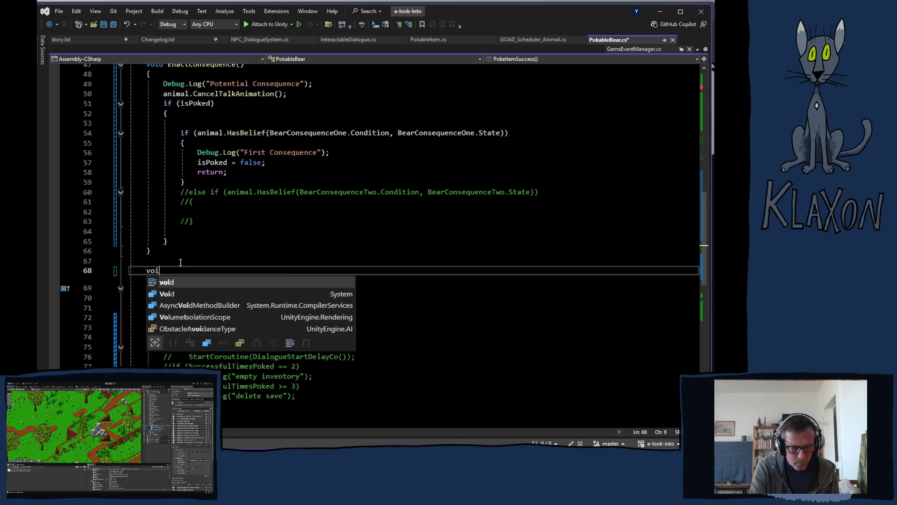
pyautogui.write('d End')
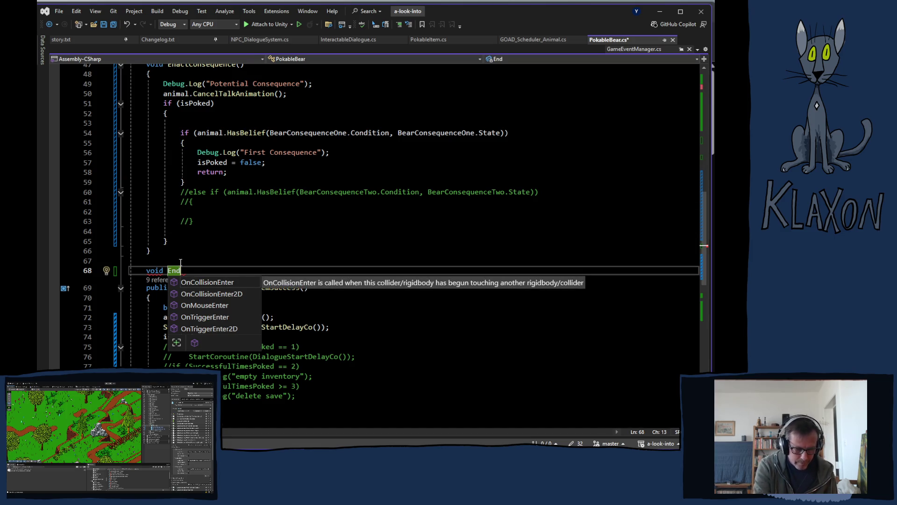
pyautogui.write('Event')
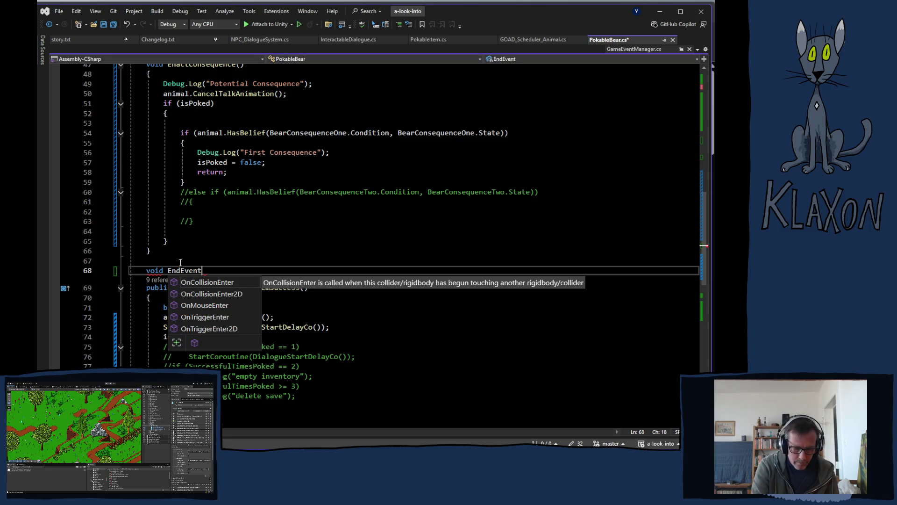
pyautogui.write('()')
pyautogui.press('Return')
pyautogui.write('{')
pyautogui.press('Return')
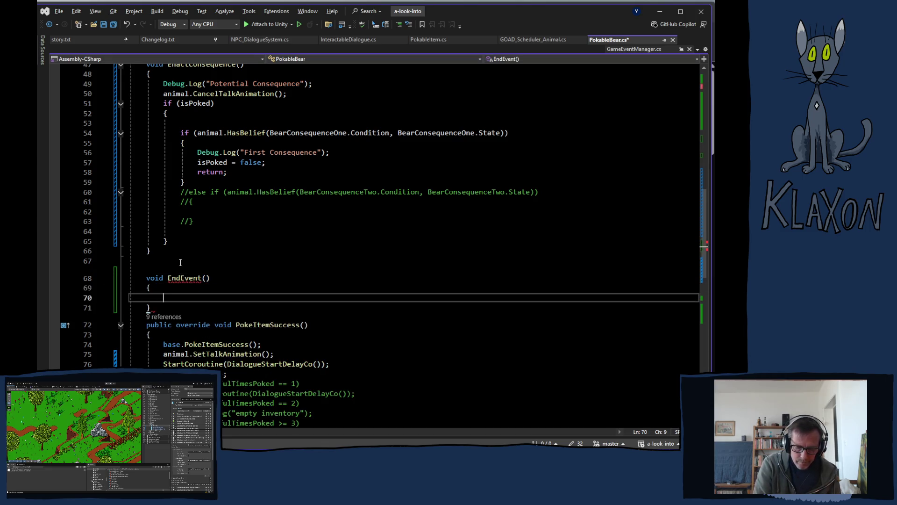
pyautogui.press('Tab')
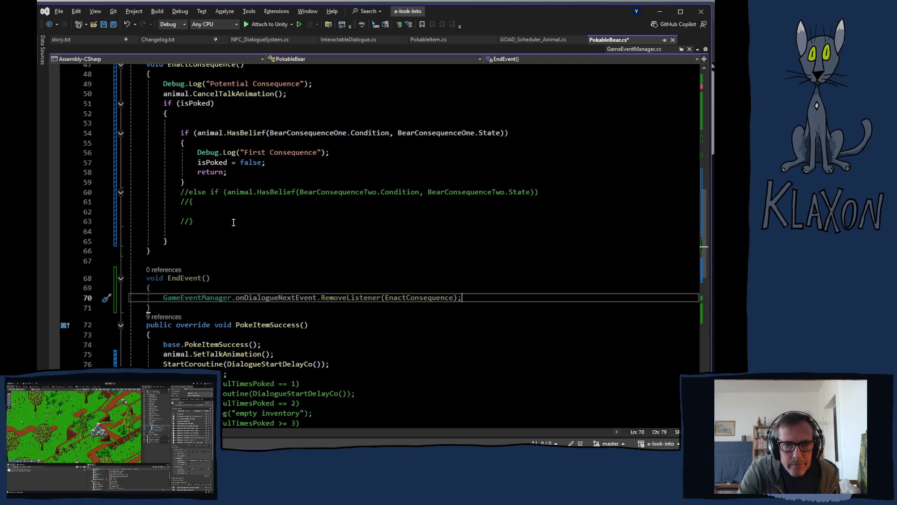
# - Call EndEvent() in the first-consequence branch and save the script
pyautogui.click(284, 165)
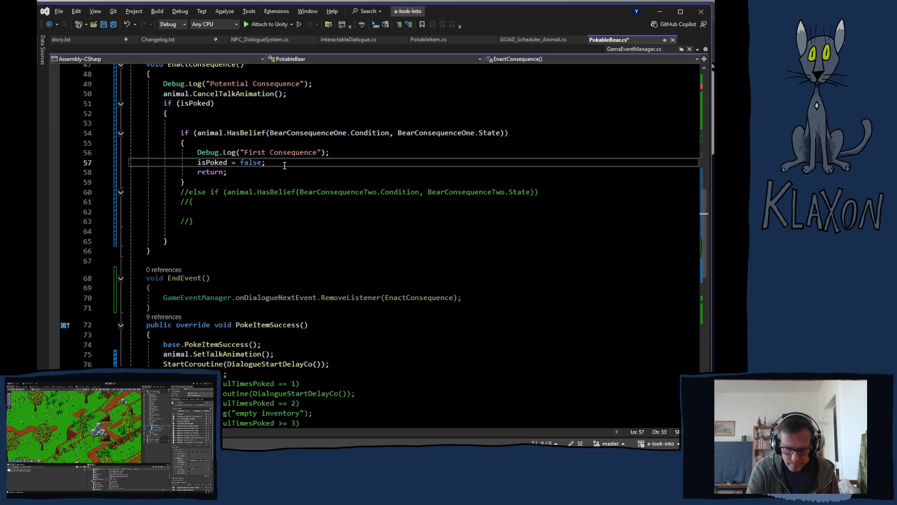
pyautogui.press('Return')
pyautogui.write('ende')
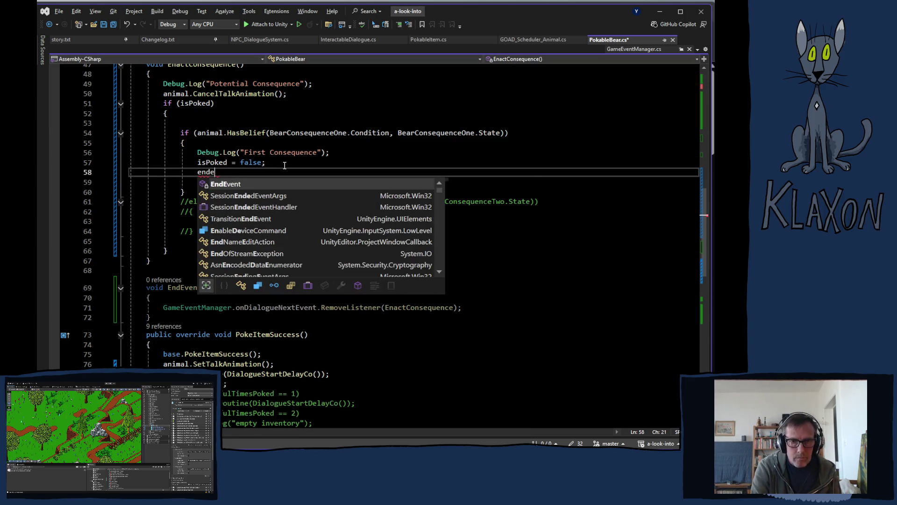
pyautogui.press('Tab')
pyautogui.write('();')
pyautogui.hotkey('ctrl', 's')
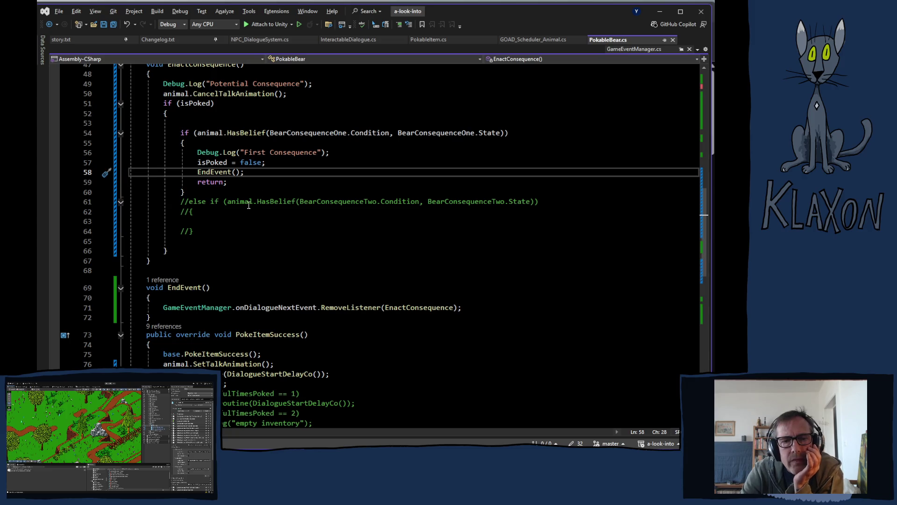
# - Move the isPoked = false statement to the top of EndEvent
pyautogui.moveTo(197, 162); pyautogui.dragTo(271, 161)
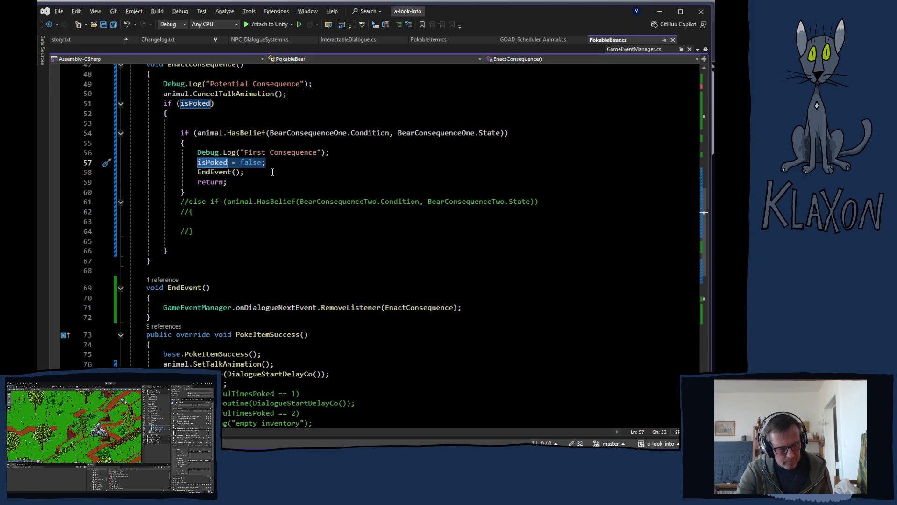
pyautogui.hotkey('ctrl', 'x')
pyautogui.click(205, 298)
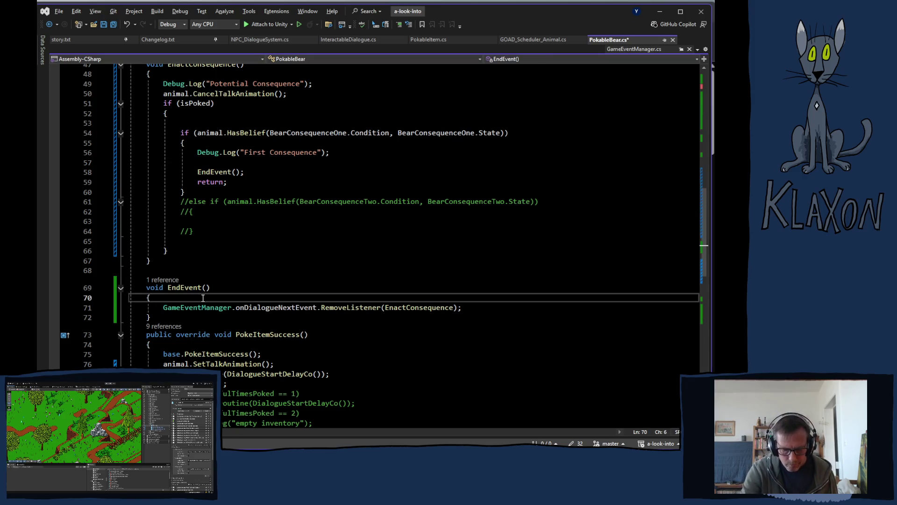
pyautogui.press('Return')
pyautogui.hotkey('ctrl', 'v')
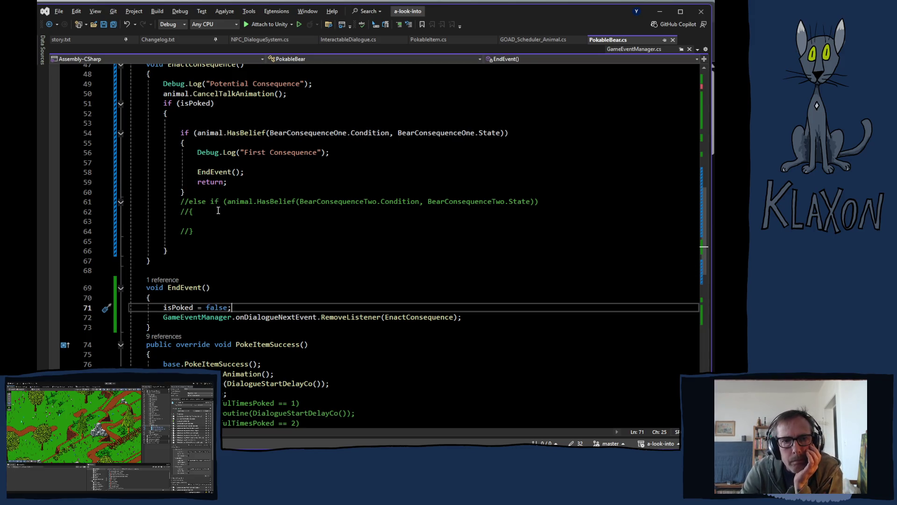
# - Remove the isPoked = true line from PokeItemSuccess
pyautogui.scroll(-5, 218, 210)
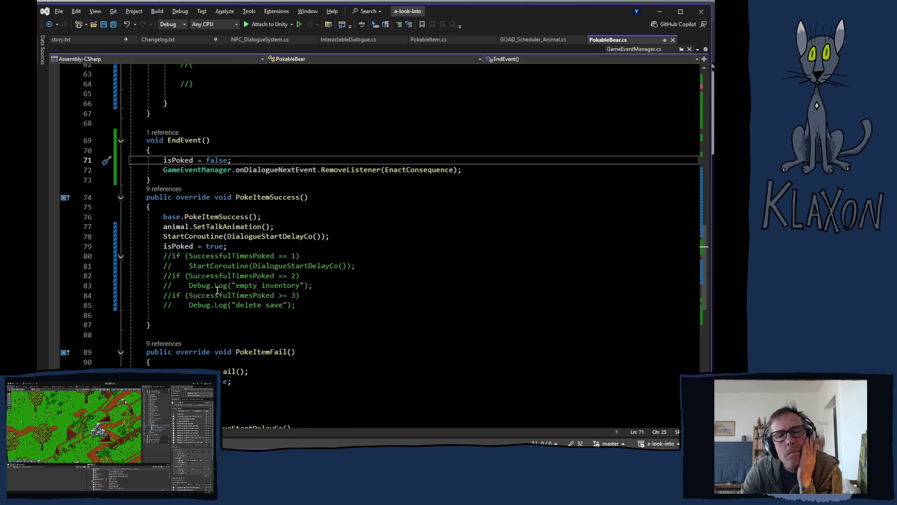
pyautogui.scroll(11, 217, 290)
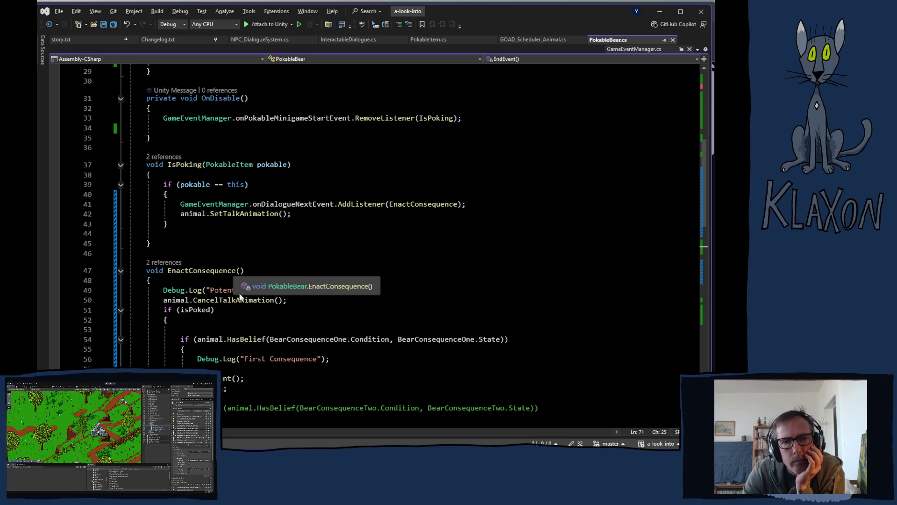
pyautogui.scroll(-8, 248, 264)
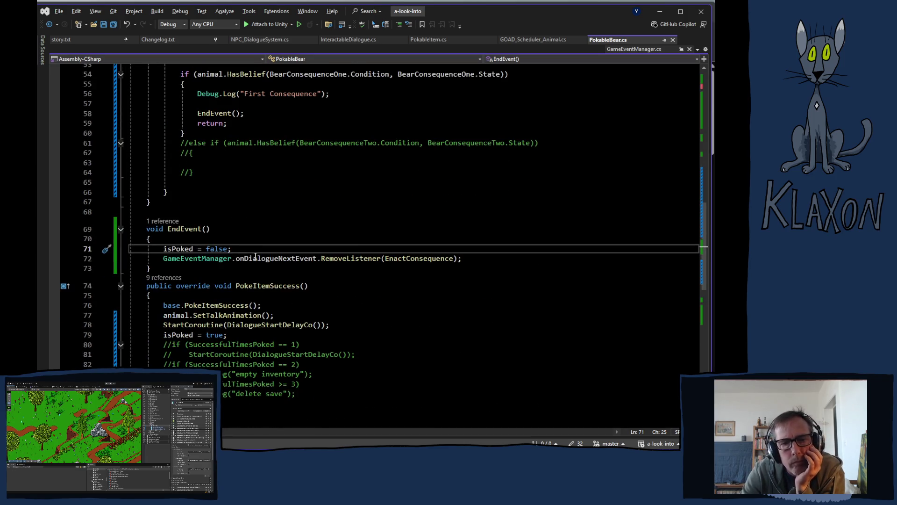
pyautogui.scroll(-5, 255, 256)
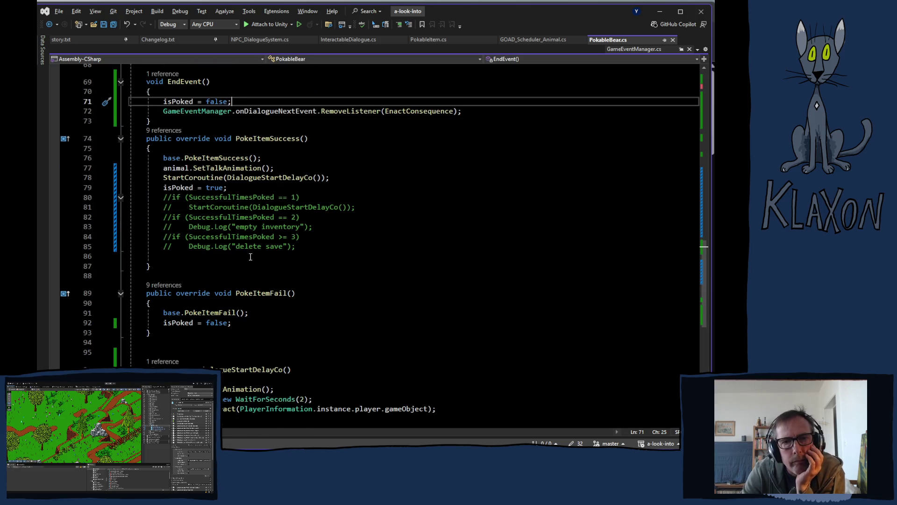
pyautogui.moveTo(163, 187); pyautogui.dragTo(228, 189)
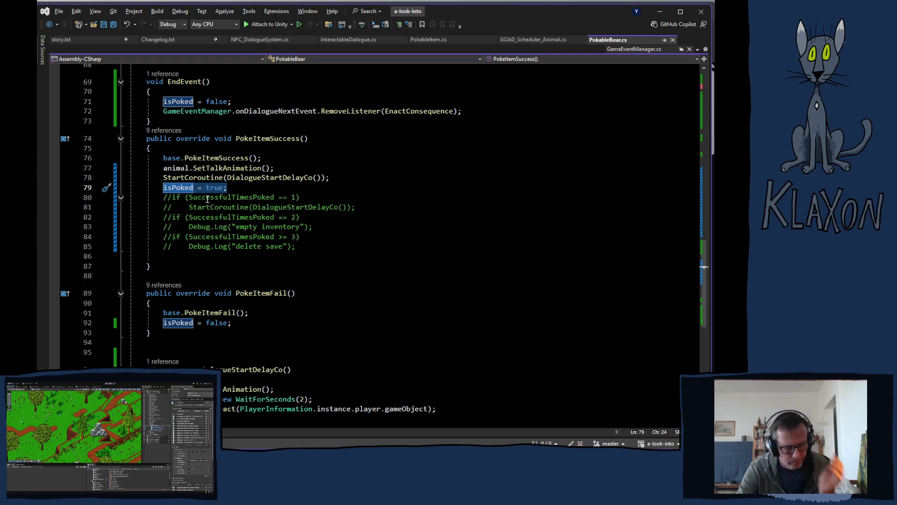
pyautogui.press('Delete')
# - Insert isPoked = true inside IsPoking's pokable == this check and save the script
pyautogui.scroll(10, 213, 248)
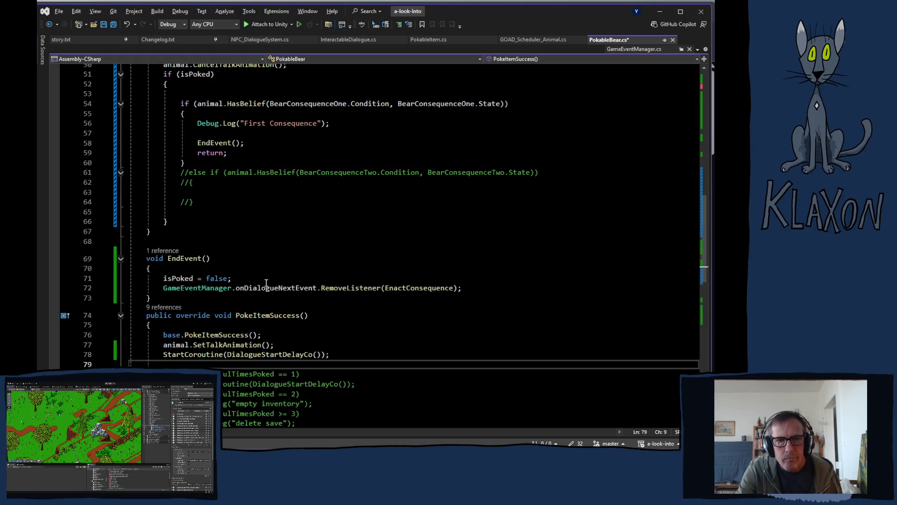
pyautogui.scroll(3, 196, 187)
pyautogui.click(197, 196)
pyautogui.press('Return')
pyautogui.hotkey('ctrl', 'v')
pyautogui.hotkey('ctrl', 's')
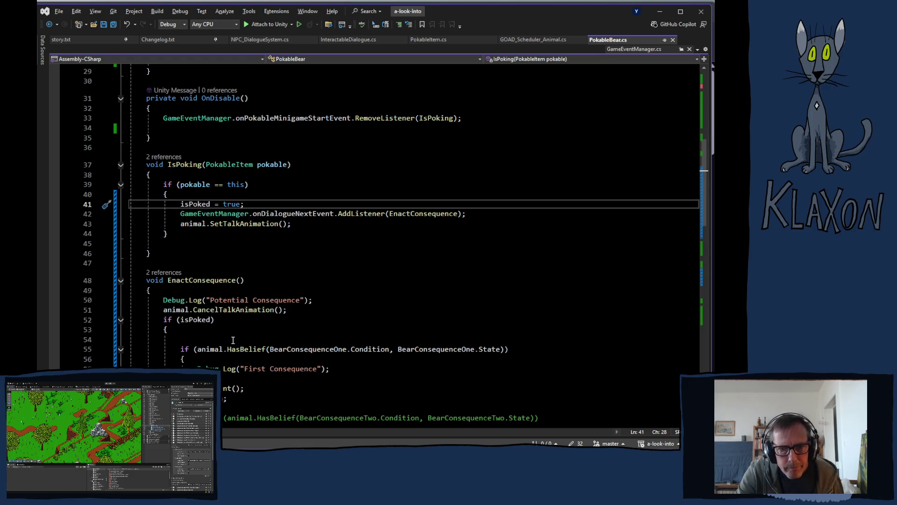
pyautogui.scroll(-3, 305, 269)
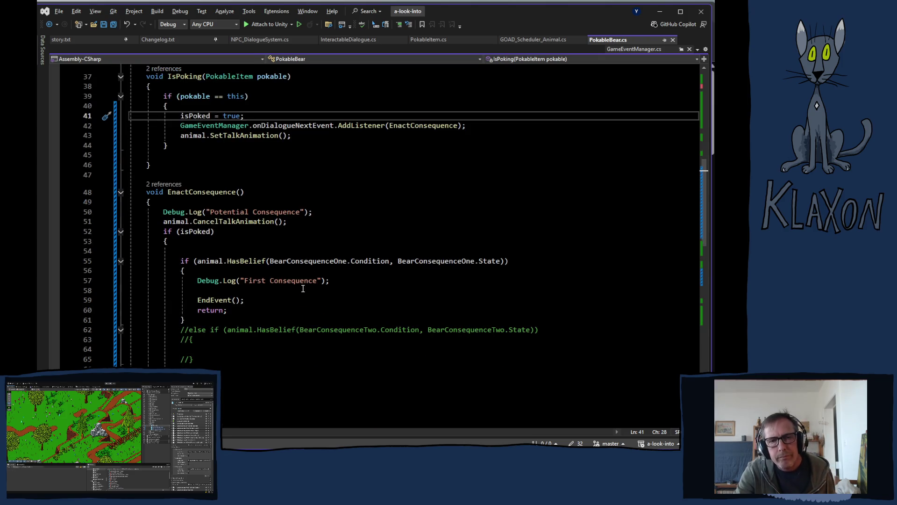
pyautogui.scroll(-7, 303, 288)
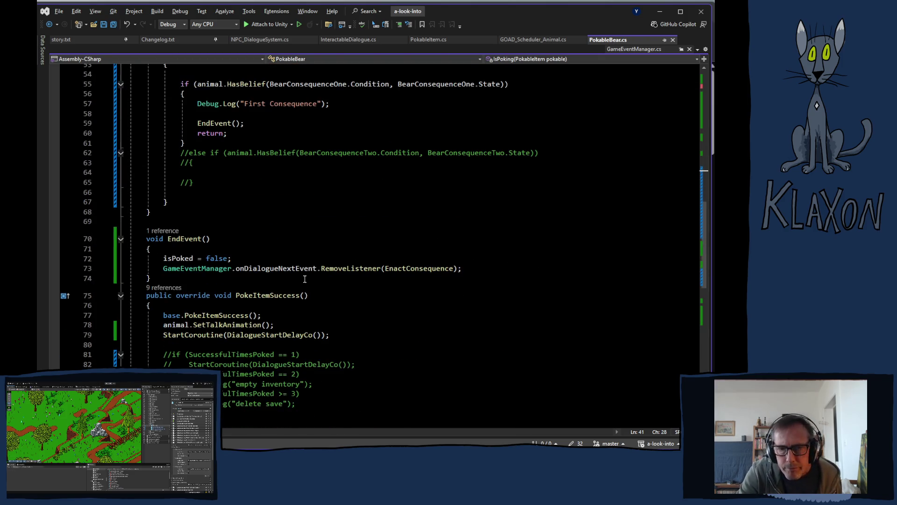
pyautogui.scroll(-2, 305, 280)
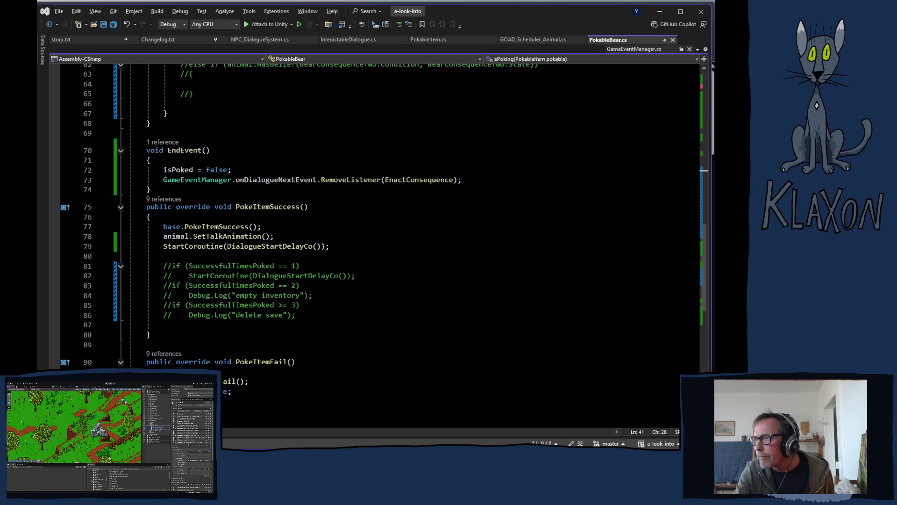
pyautogui.hotkey('alt', 'Tab')
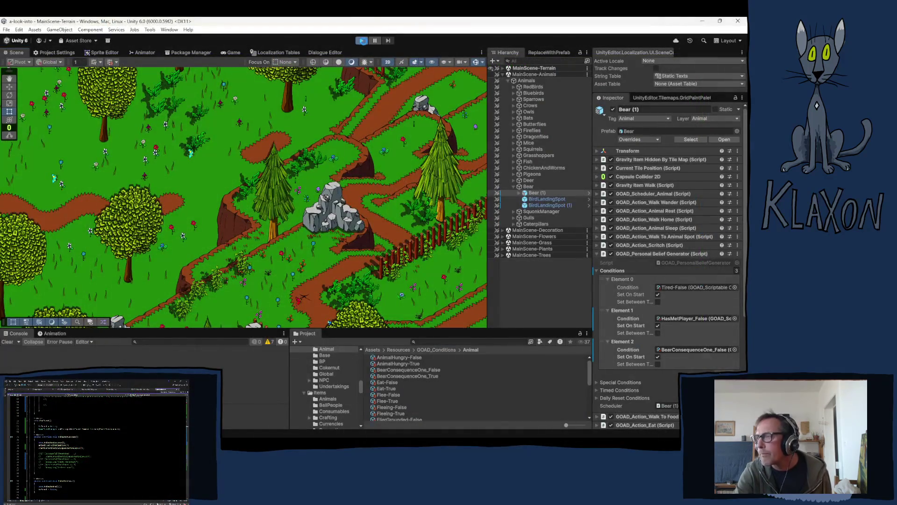
# - Start Unity play mode to bring up the game's 0.06.11 main menu
pyautogui.click(362, 41)
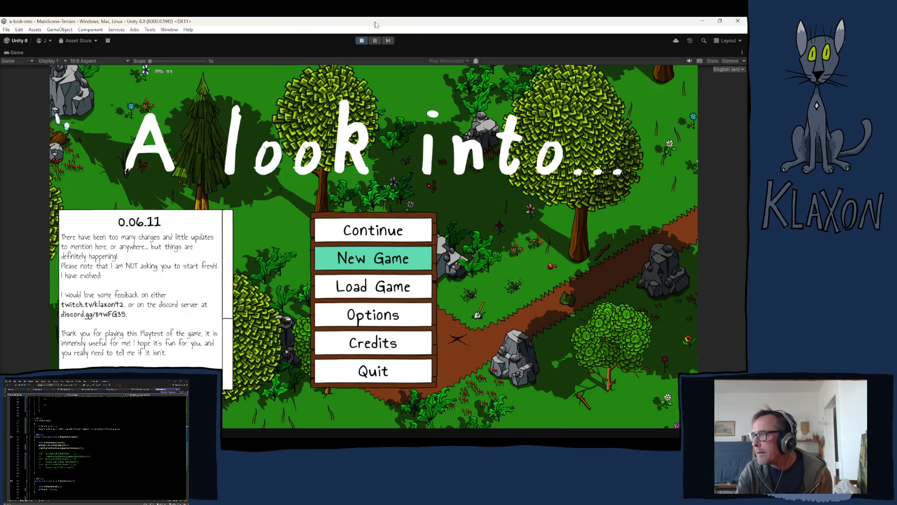
# - Start a new game and accept the character
pyautogui.click(351, 255)
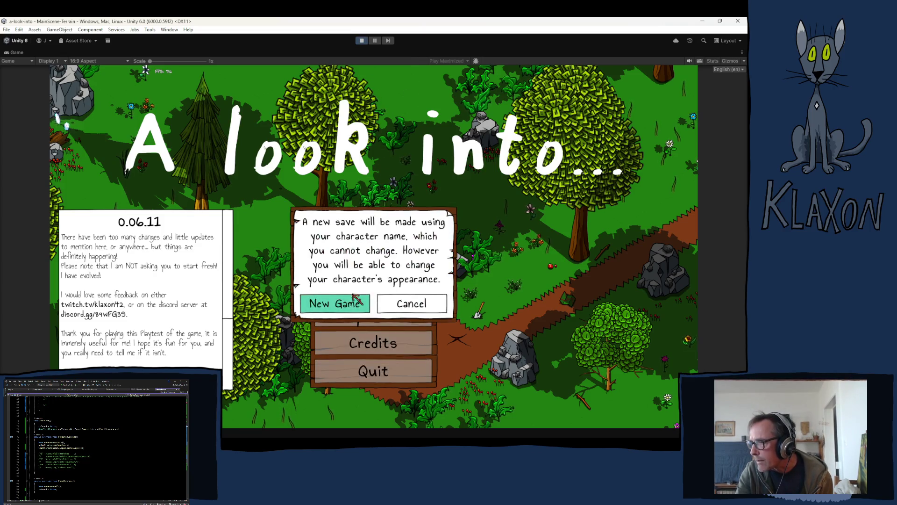
pyautogui.click(356, 301)
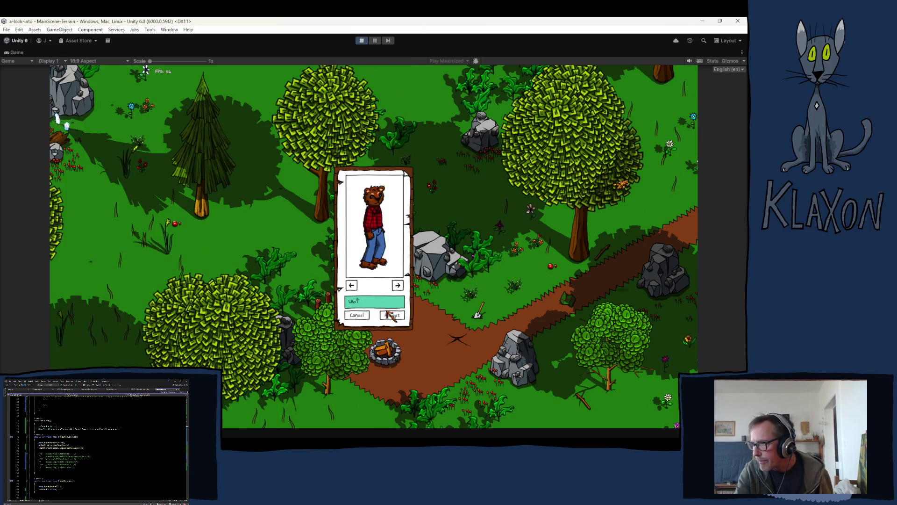
pyautogui.click(380, 314)
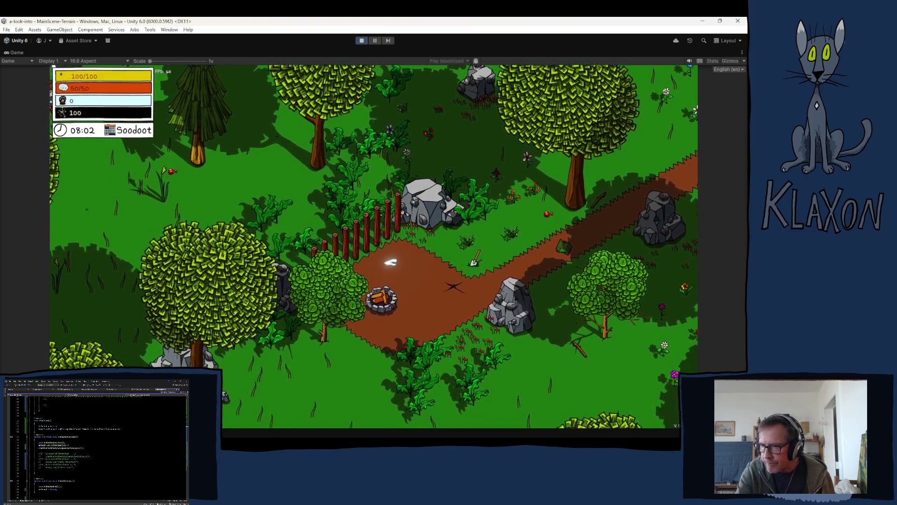
# - Add a Poking Stick III to the inventory through the debug bar
pyautogui.click(204, 363)
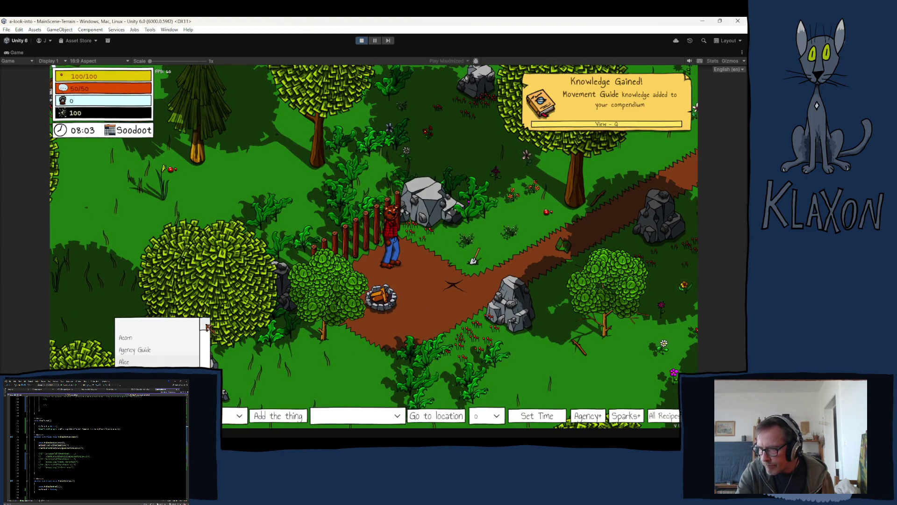
pyautogui.scroll(-10, 159, 346)
pyautogui.scroll(5, 159, 341)
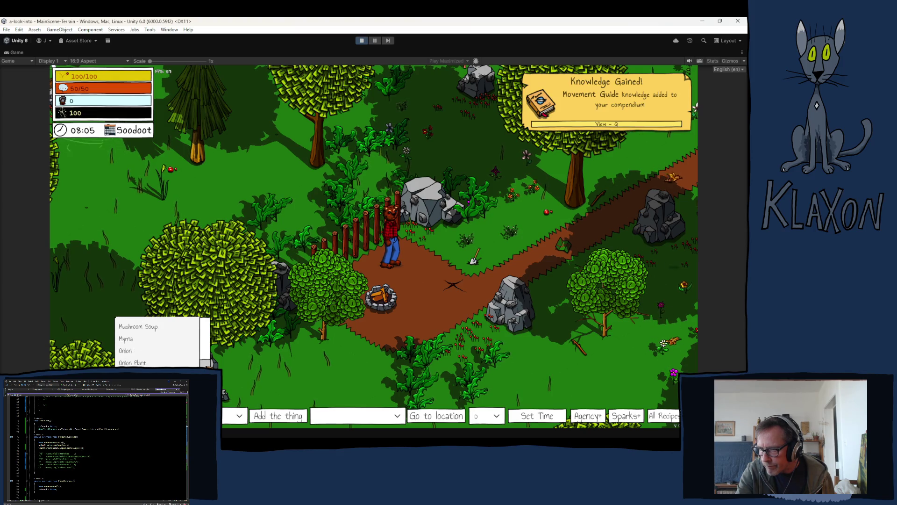
pyautogui.scroll(-3, 159, 341)
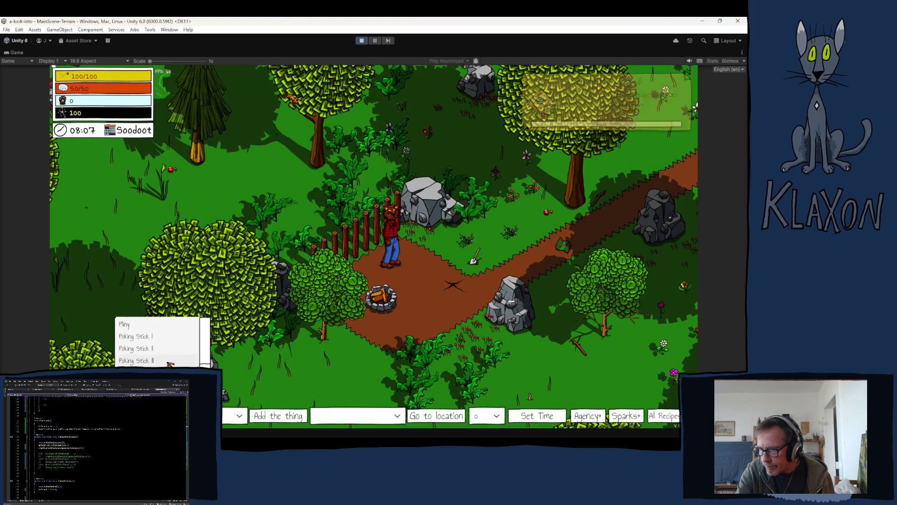
pyautogui.click(141, 346)
pyautogui.click(267, 416)
pyautogui.press('i')
# - Teleport the player to the Bear Den location
pyautogui.click(395, 415)
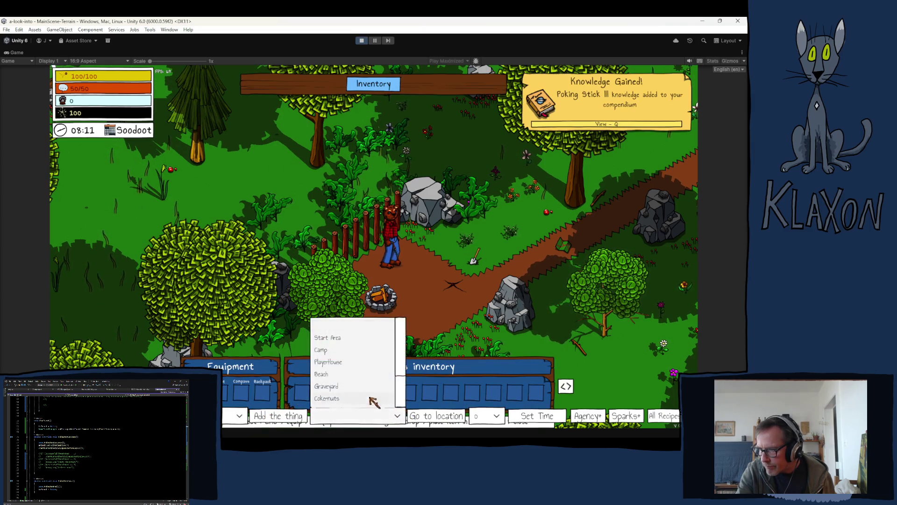
pyautogui.scroll(-2, 401, 368)
pyautogui.click(349, 394)
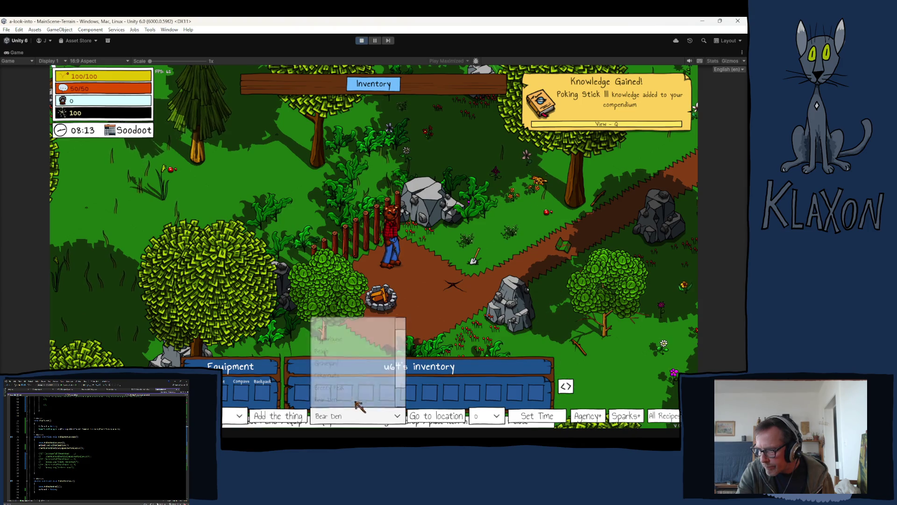
pyautogui.click(436, 416)
# - Walk up to the bear, poke it with the stick, and advance its dialogue
pyautogui.press('i')
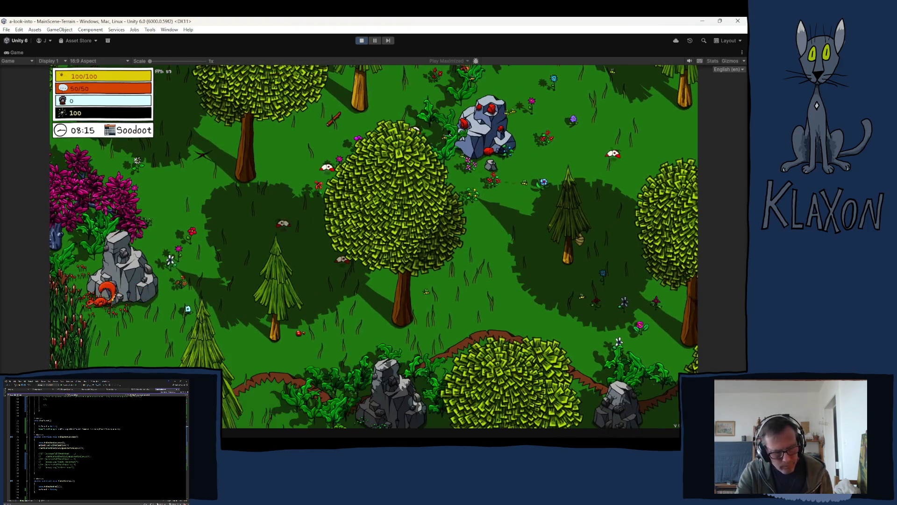
pyautogui.press('w')
pyautogui.press('d')
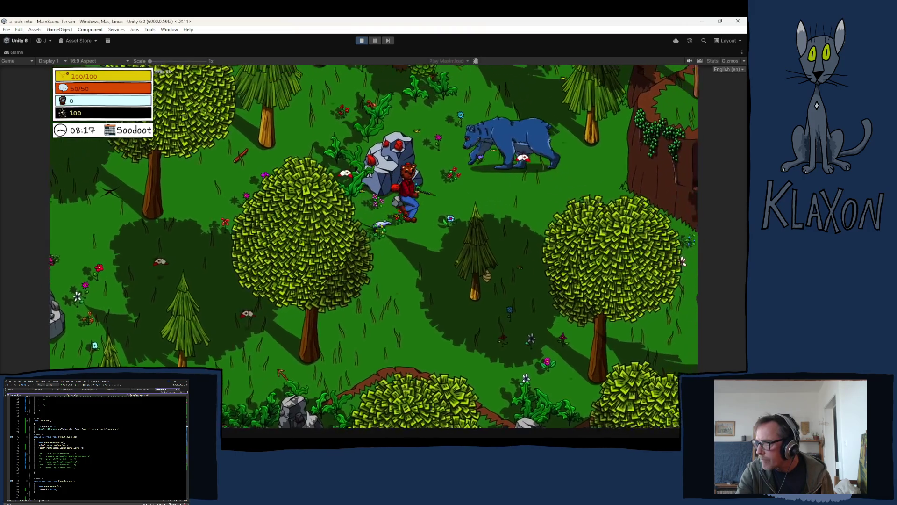
pyautogui.press('w')
pyautogui.press('d')
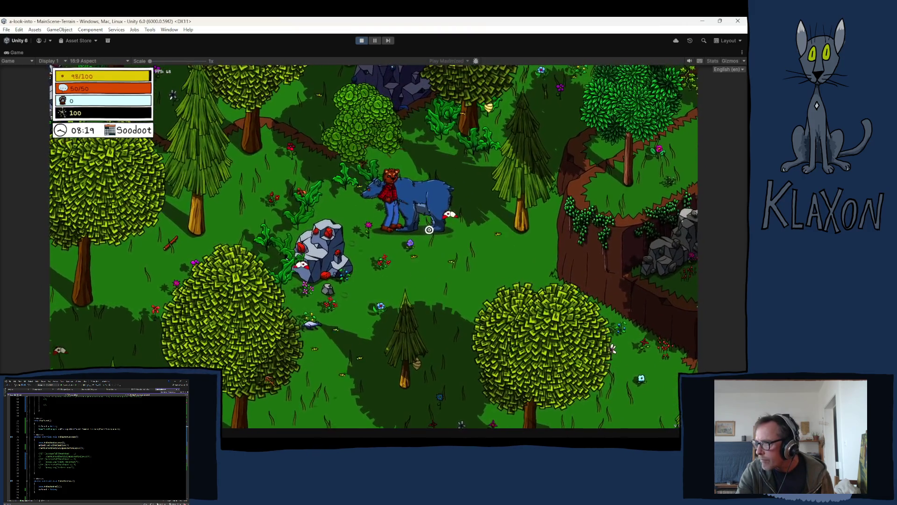
pyautogui.press('e')
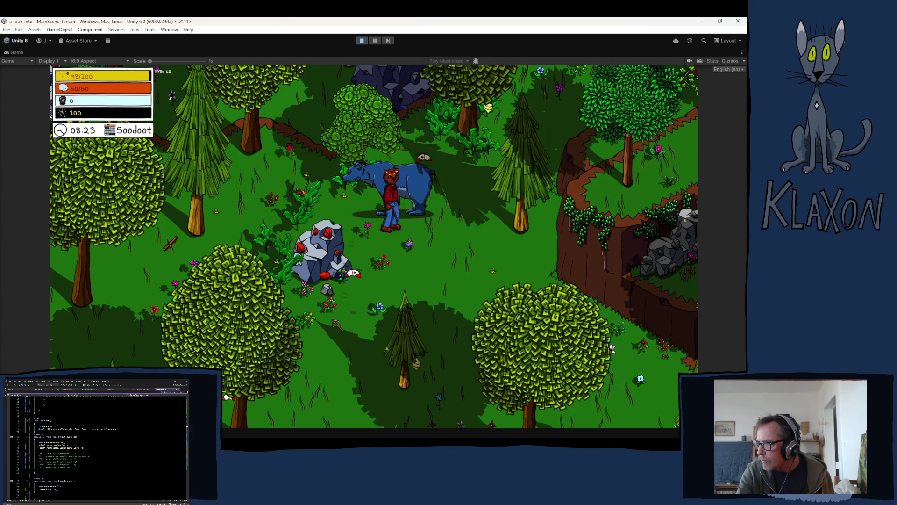
pyautogui.press('space')
pyautogui.press('space')
pyautogui.press('space')
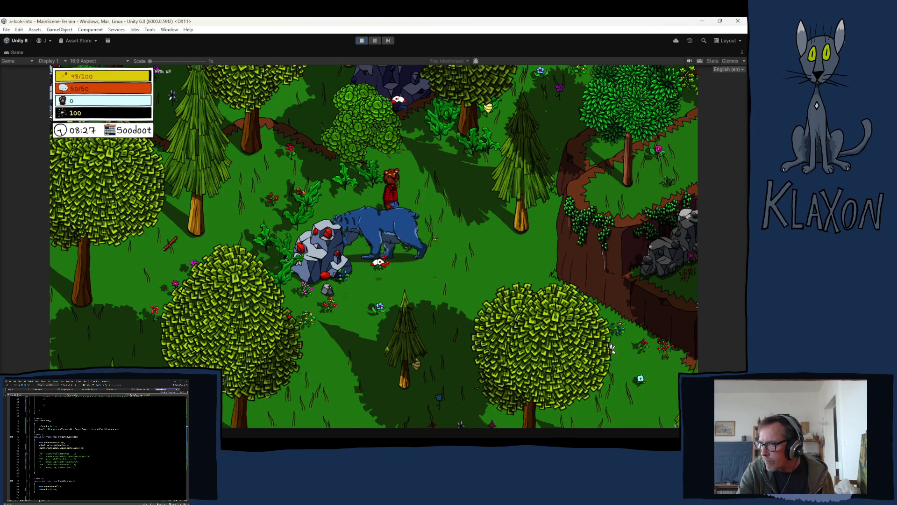
# - Open the Console with Ctrl+Shift+C, clear the log, and close it
pyautogui.hotkey('ctrl', 'shift', 'c')
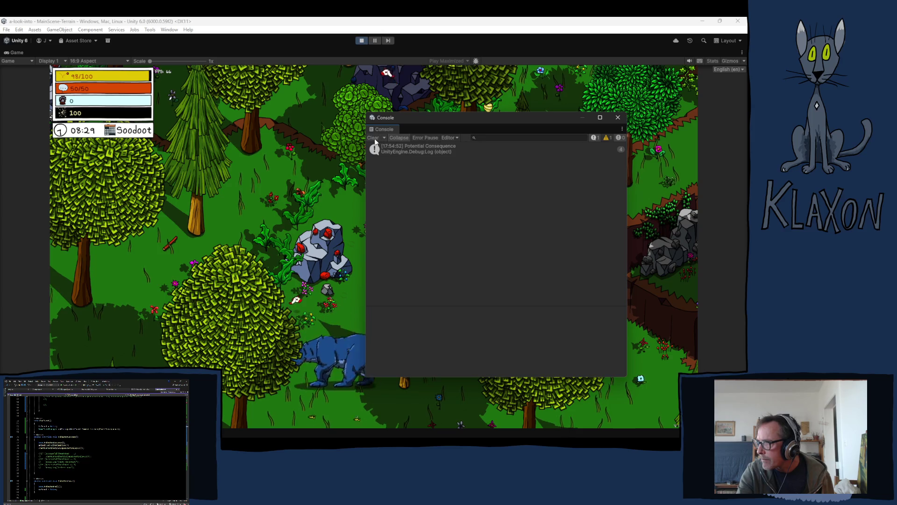
pyautogui.click(373, 139)
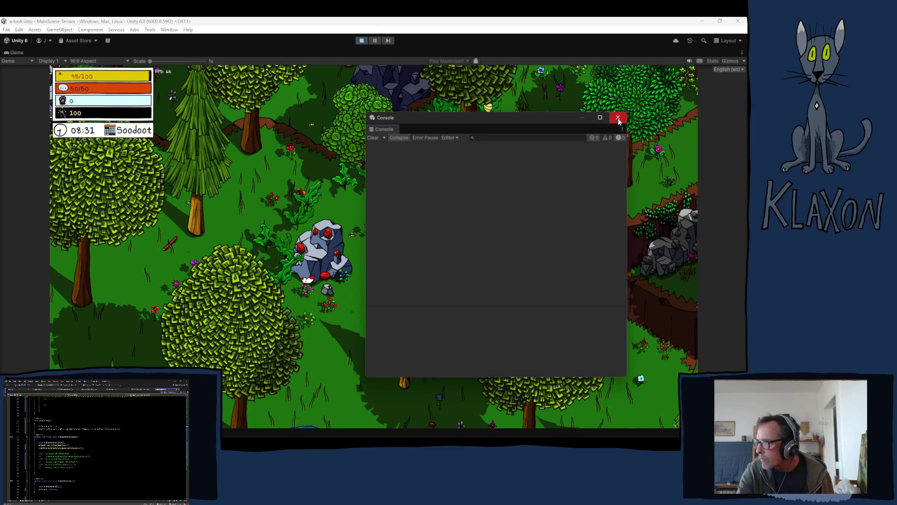
pyautogui.click(618, 117)
# - Walk back to the bear, poke it again, dismiss the puzzle, and check the Console log
pyautogui.press('s')
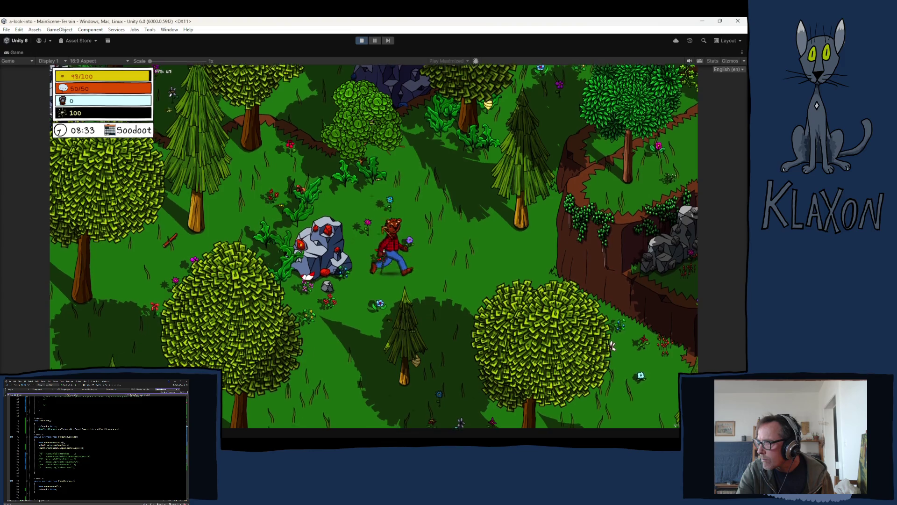
pyautogui.press('s')
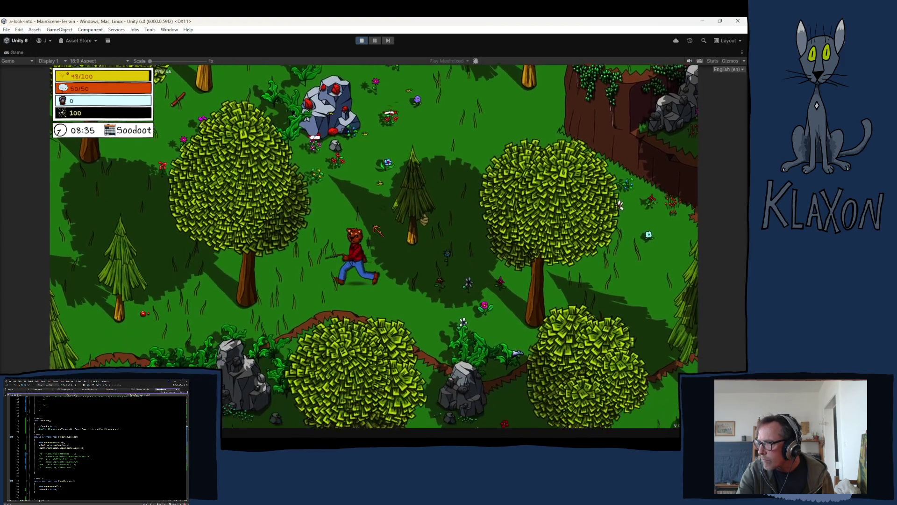
pyautogui.press('s')
pyautogui.press('a')
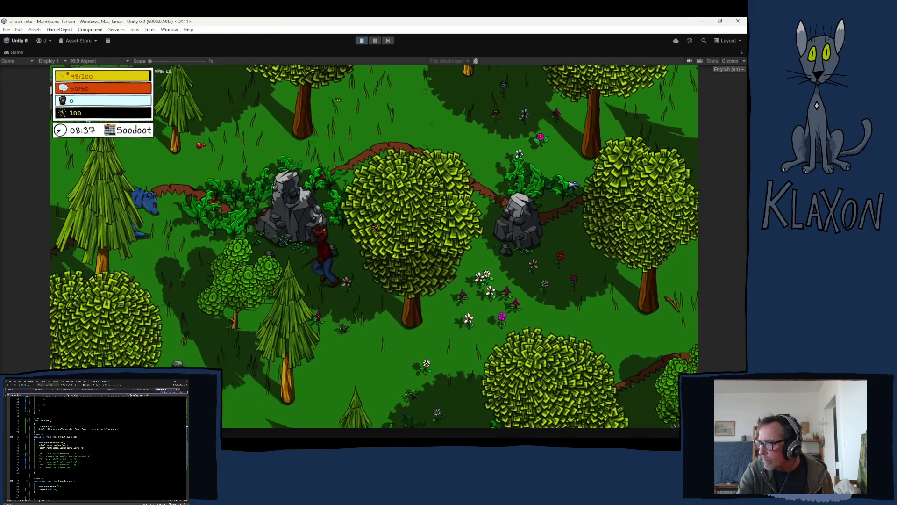
pyautogui.press('w')
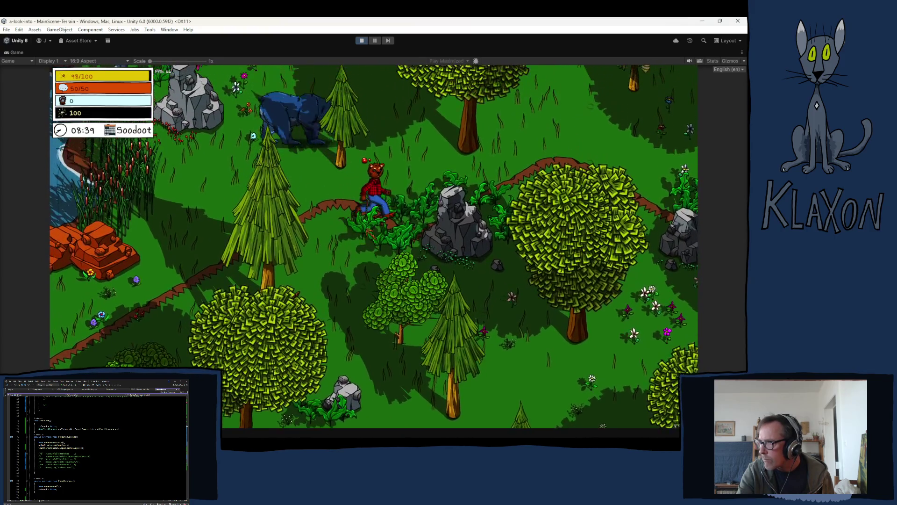
pyautogui.press('w')
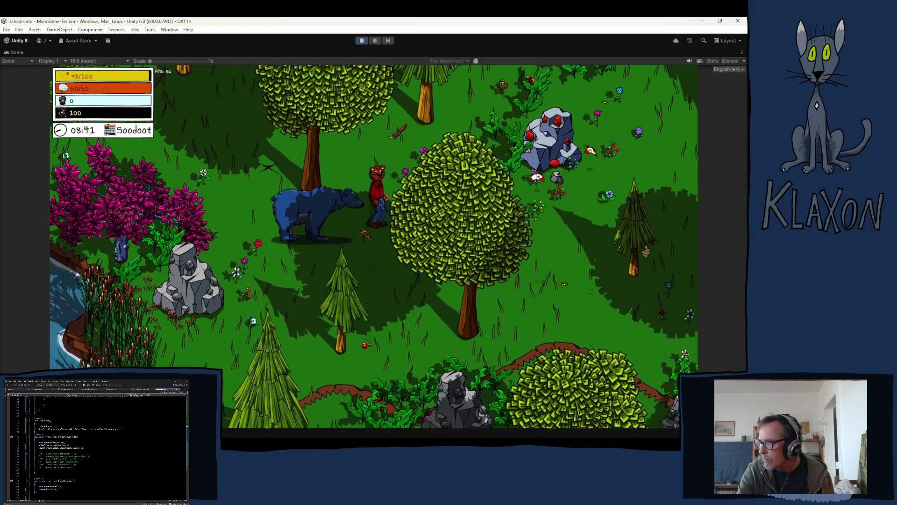
pyautogui.click(331, 235)
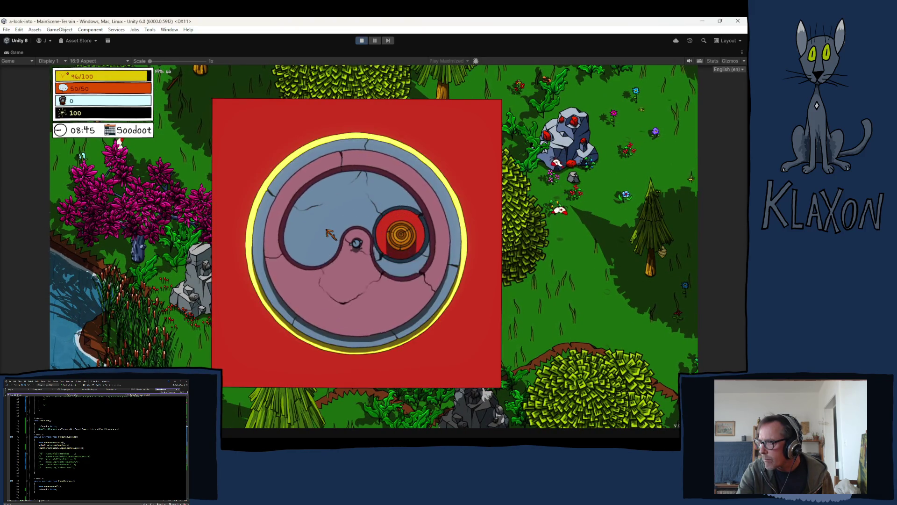
pyautogui.click(328, 229)
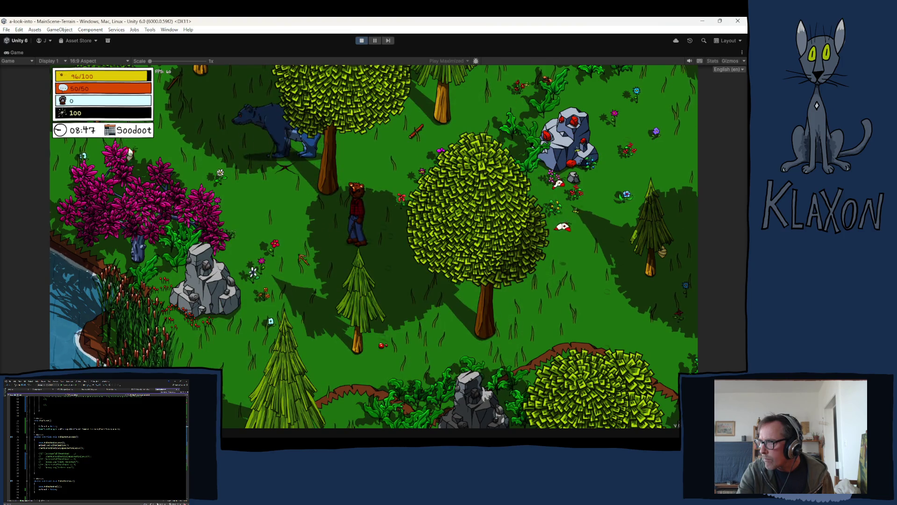
pyautogui.hotkey('ctrl', 'shift', 'c')
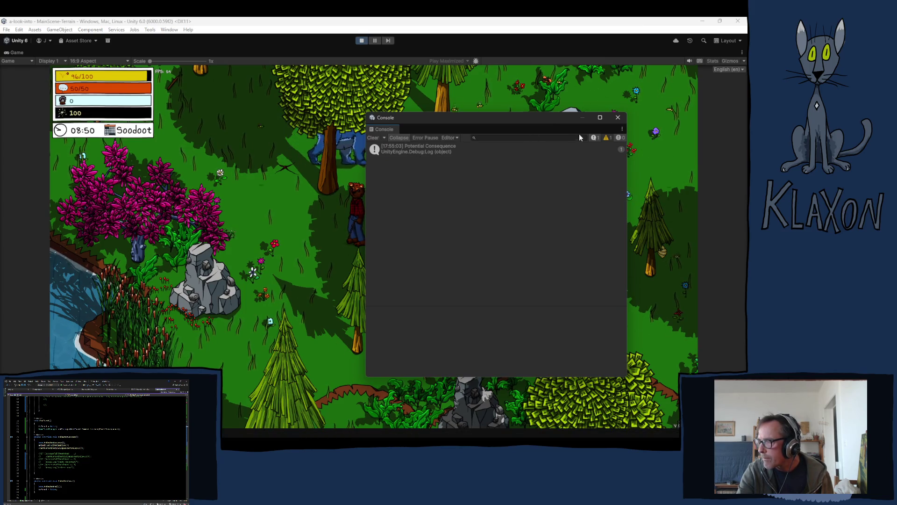
pyautogui.click(619, 118)
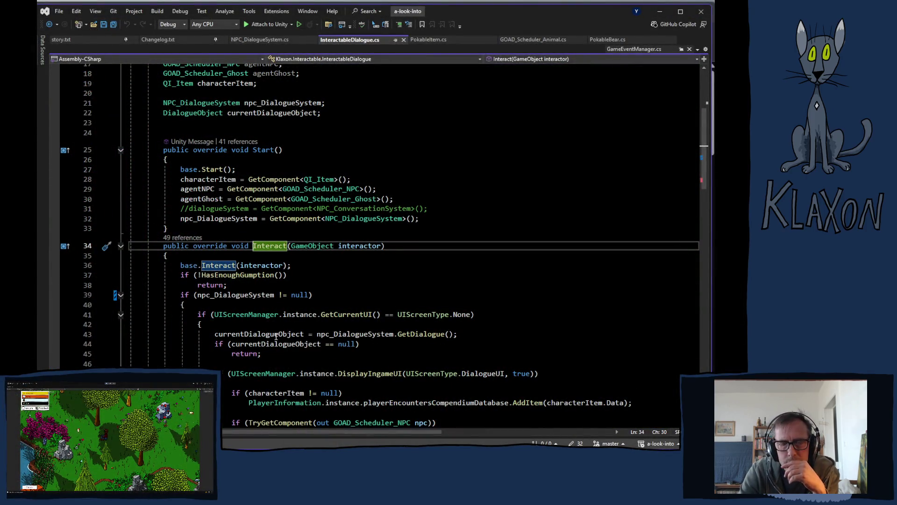
# - Jump from base.Interact to the Interact definition in Interactable.cs
pyautogui.keyDown('ctrl'); pyautogui.click(218, 265); pyautogui.keyUp('ctrl')
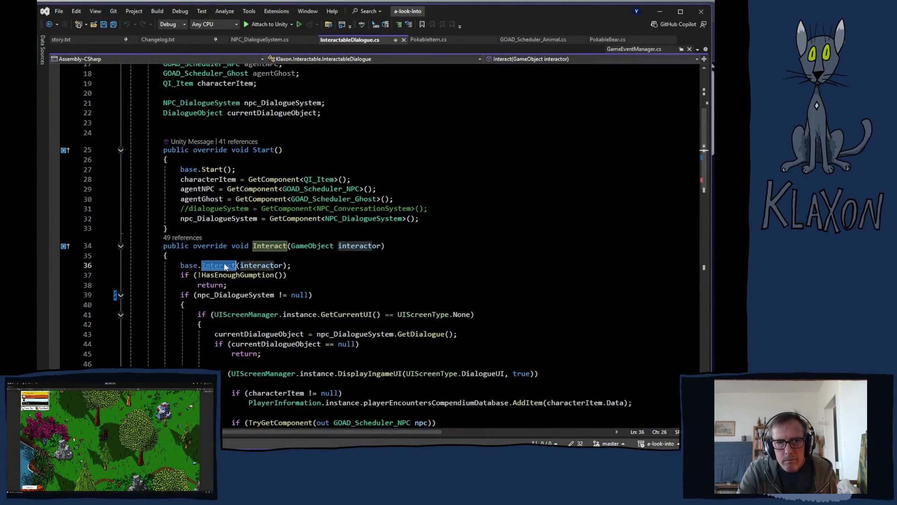
pyautogui.scroll(-2, 362, 287)
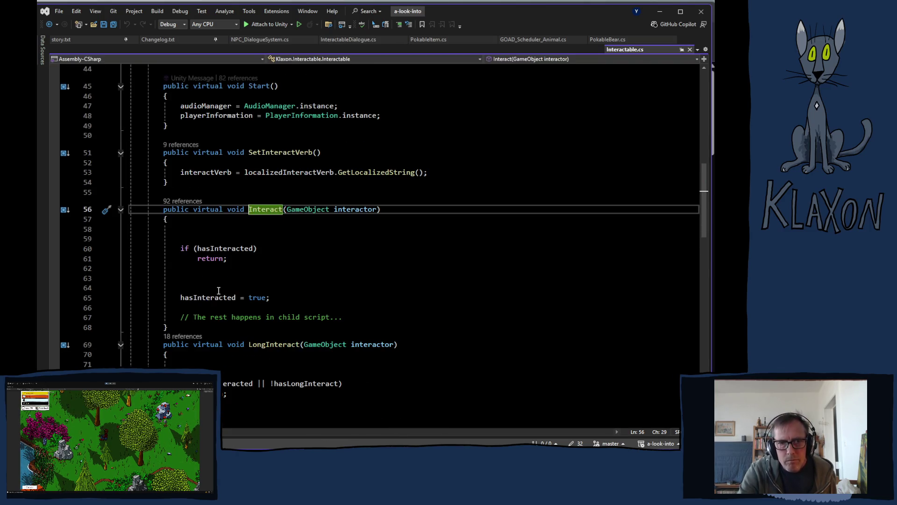
pyautogui.scroll(-5, 307, 345)
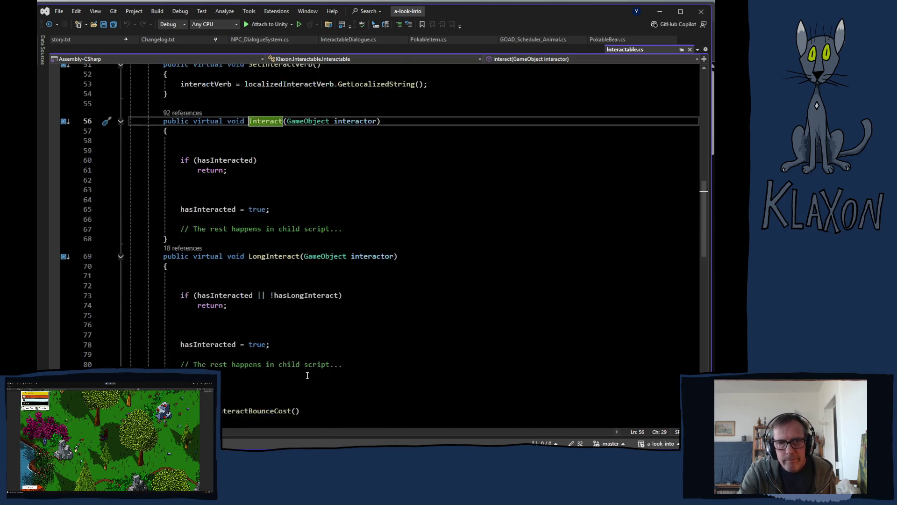
pyautogui.scroll(-5, 302, 366)
pyautogui.scroll(16, 299, 371)
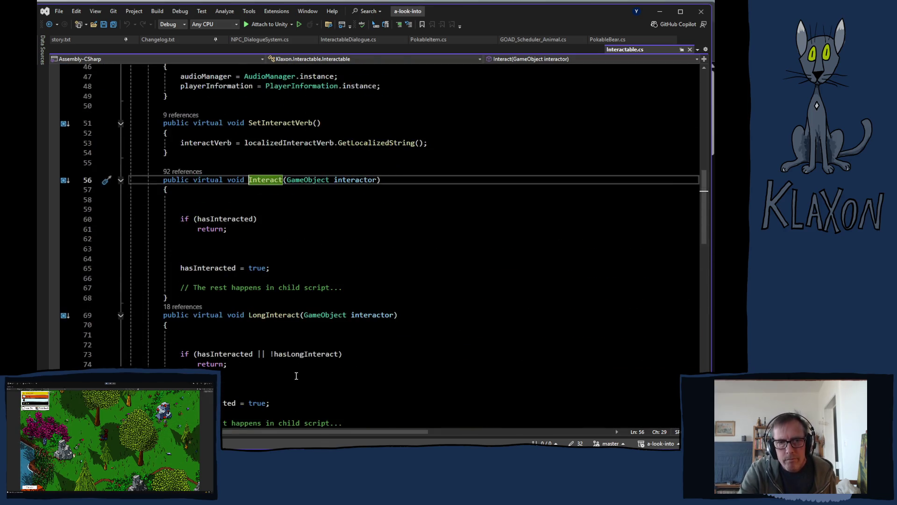
pyautogui.scroll(-8, 389, 331)
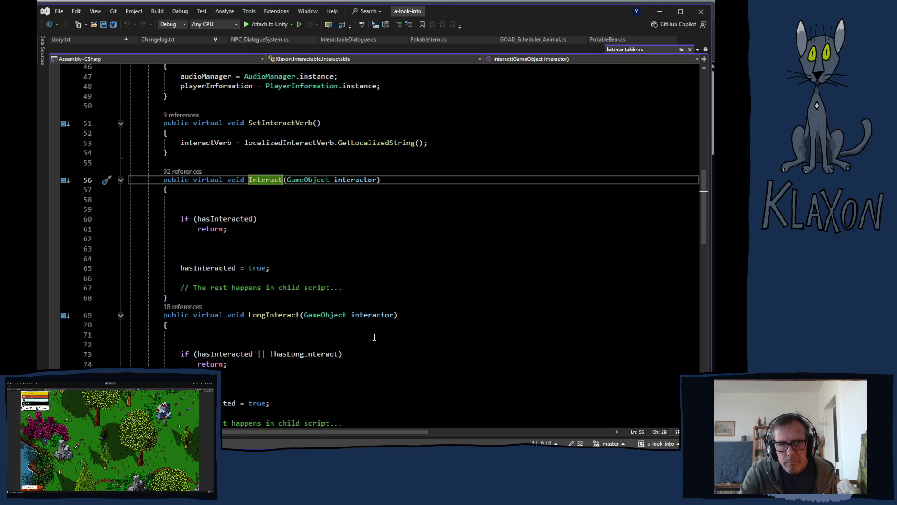
pyautogui.scroll(-9, 371, 344)
pyautogui.scroll(-5, 372, 345)
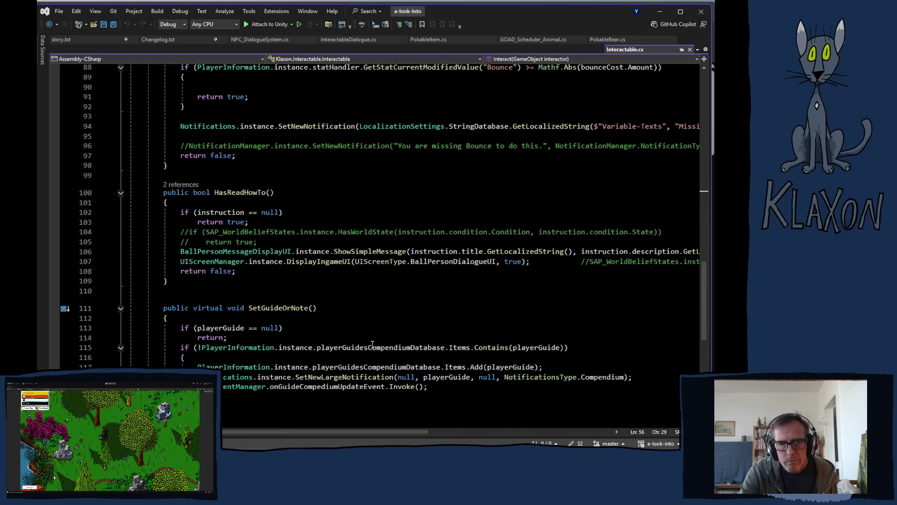
pyautogui.scroll(-3, 372, 343)
pyautogui.scroll(17, 371, 342)
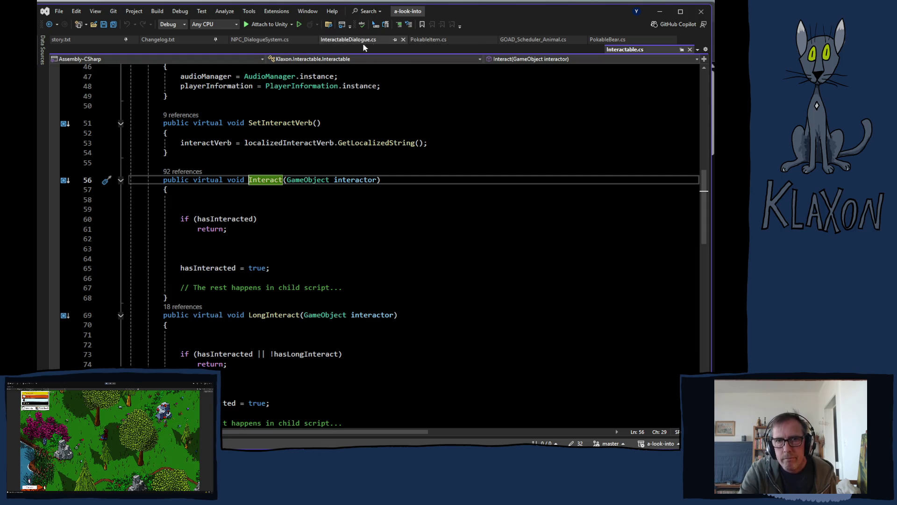
pyautogui.click(348, 39)
# - Read through InteractableDialogue.cs and NPC_DialogueSystem.cs, then return to PokableBear.cs at DialogueStartDelayCo
pyautogui.scroll(-9, 393, 341)
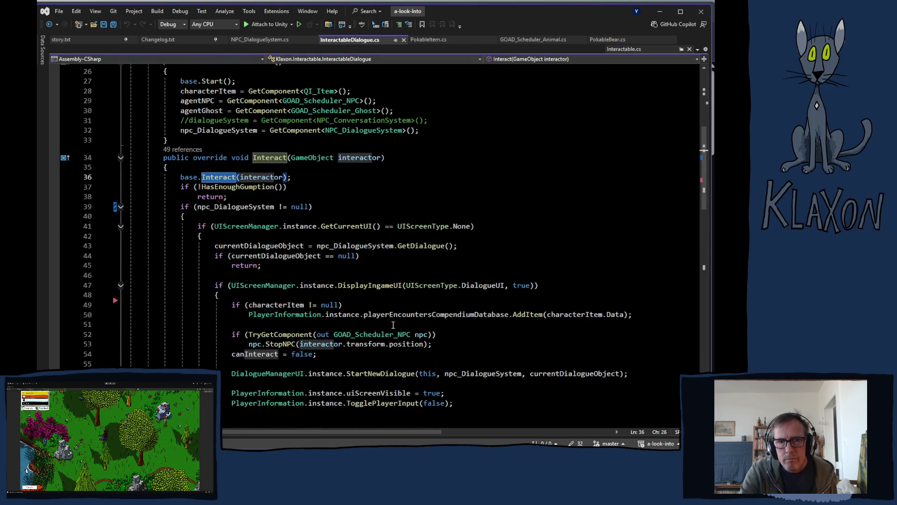
pyautogui.scroll(-8, 376, 307)
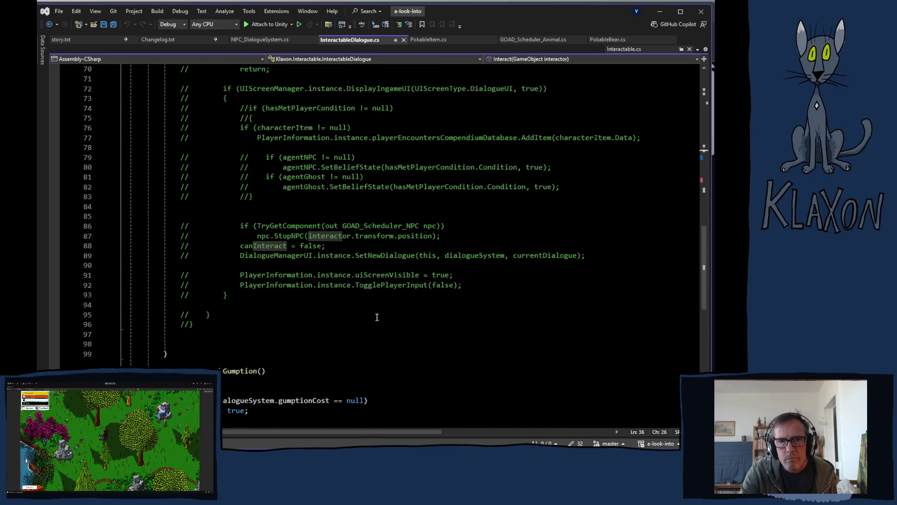
pyautogui.scroll(-7, 374, 309)
pyautogui.scroll(20, 373, 317)
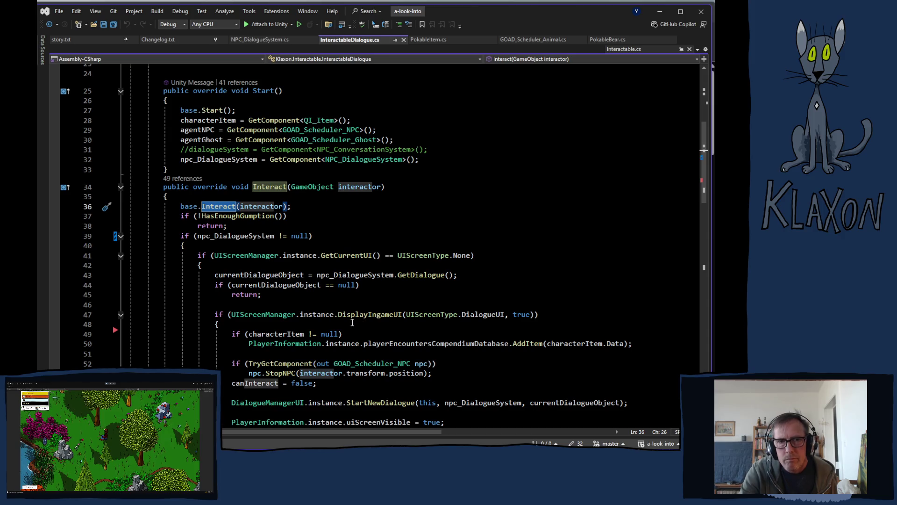
pyautogui.moveTo(352, 319)
pyautogui.scroll(2, 348, 318)
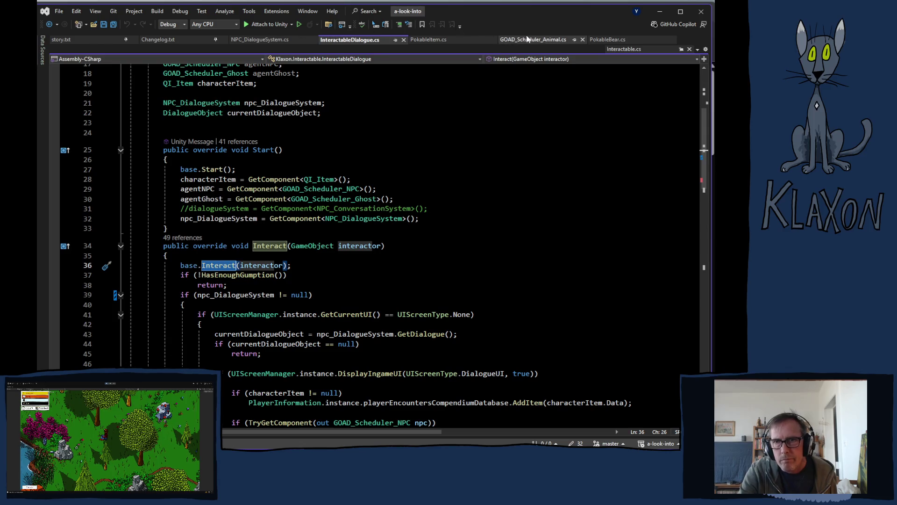
pyautogui.click(256, 41)
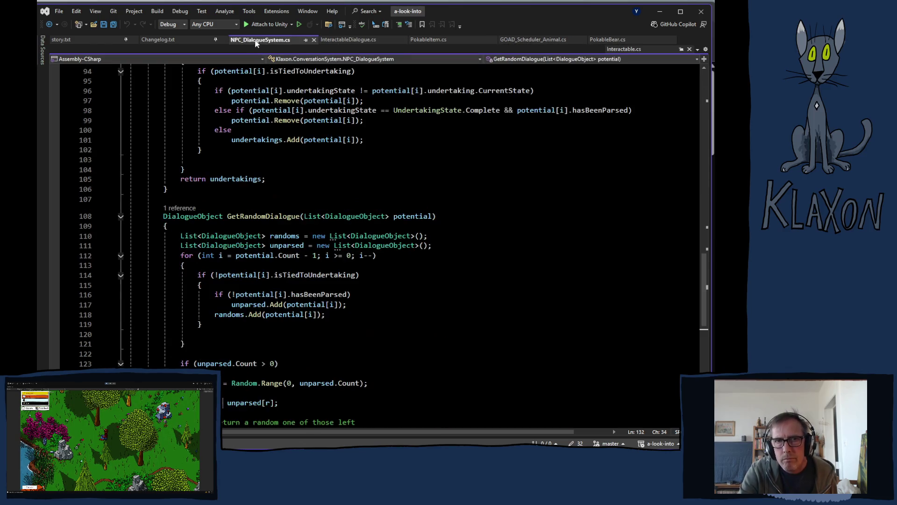
pyautogui.scroll(-5, 385, 256)
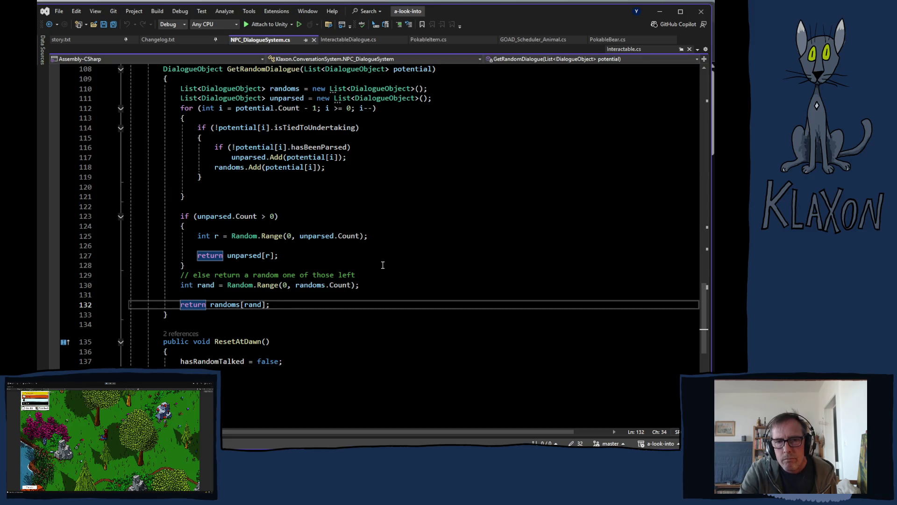
pyautogui.scroll(6, 381, 266)
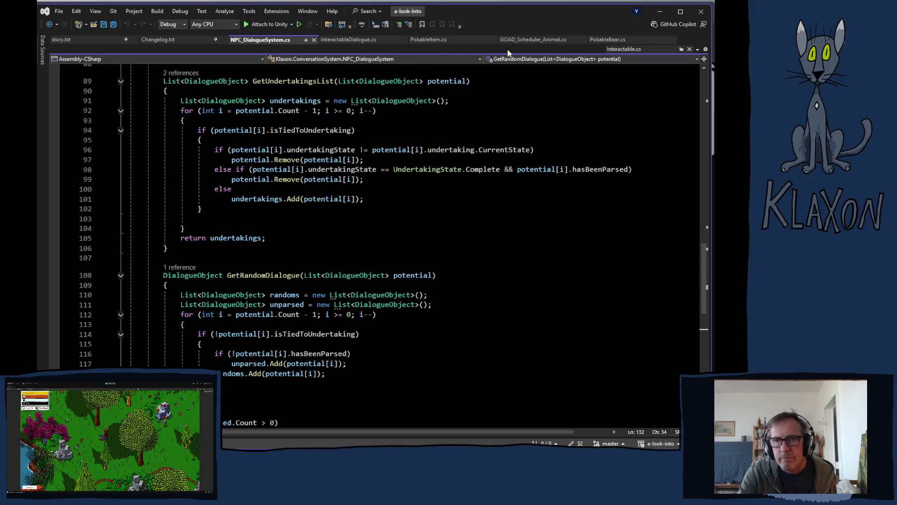
pyautogui.click(607, 40)
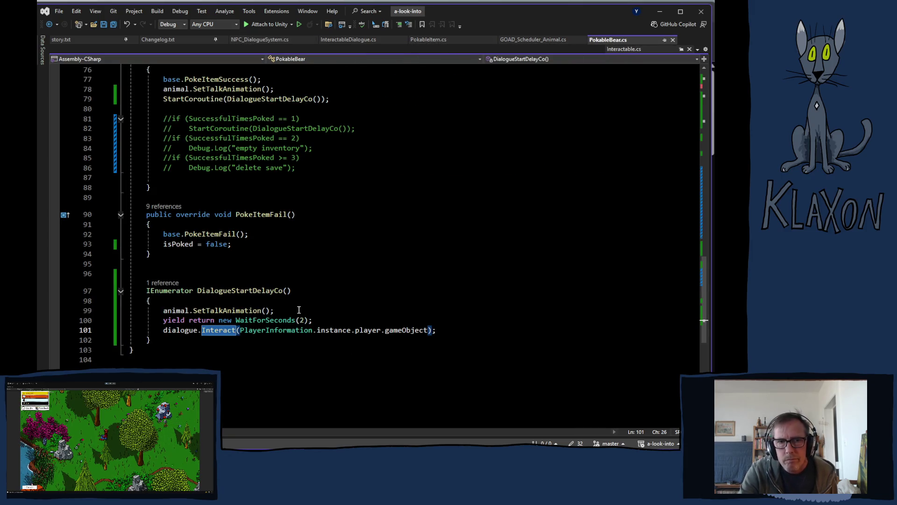
# - Insert a blank line after EndEvent() in EnactConsequence's first-consequence branch
pyautogui.scroll(6, 245, 322)
pyautogui.scroll(4, 313, 318)
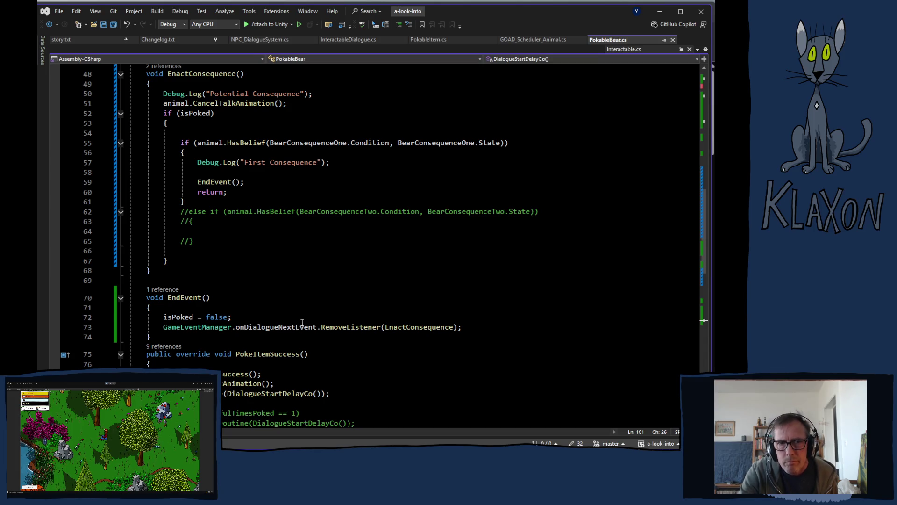
pyautogui.scroll(14, 302, 322)
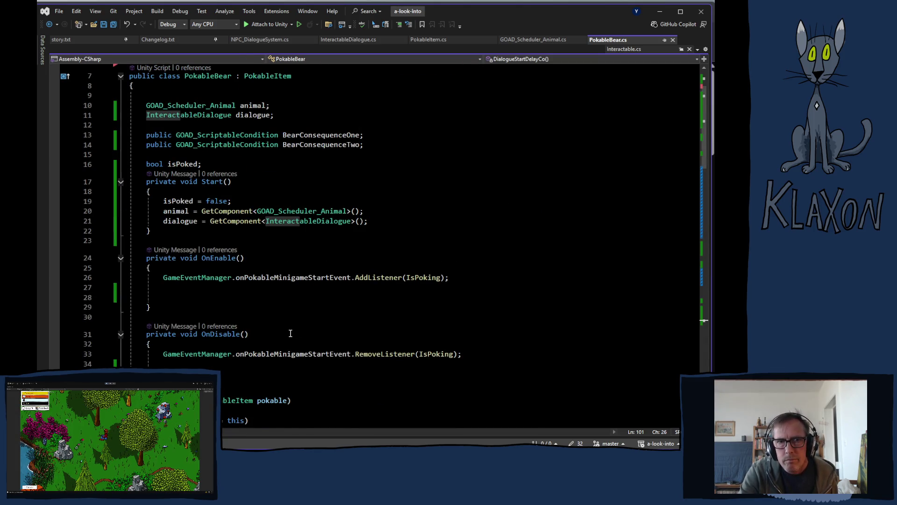
pyautogui.scroll(-9, 290, 334)
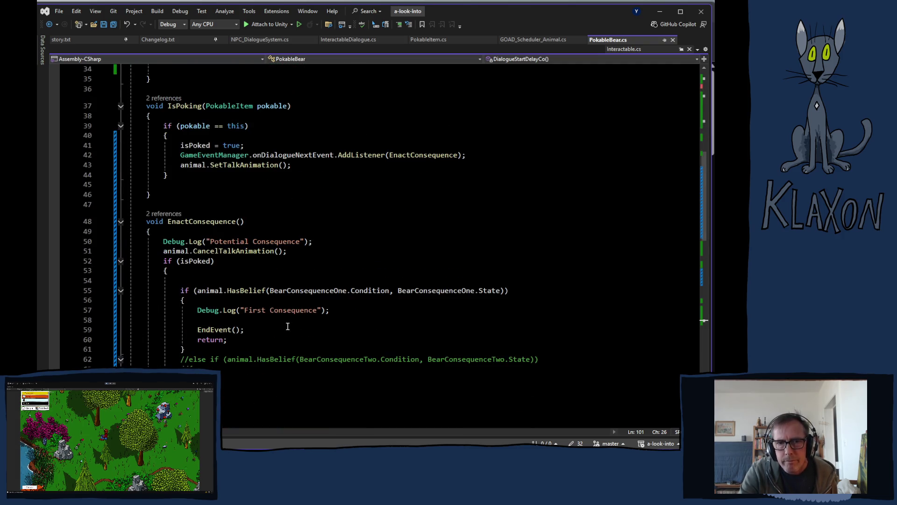
pyautogui.scroll(-4, 287, 326)
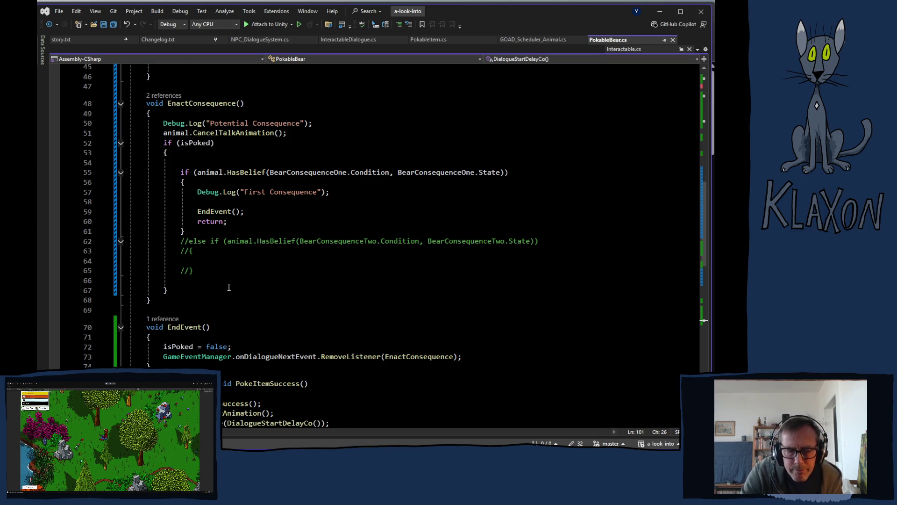
pyautogui.scroll(-2, 229, 287)
pyautogui.scroll(3, 229, 287)
pyautogui.click(265, 240)
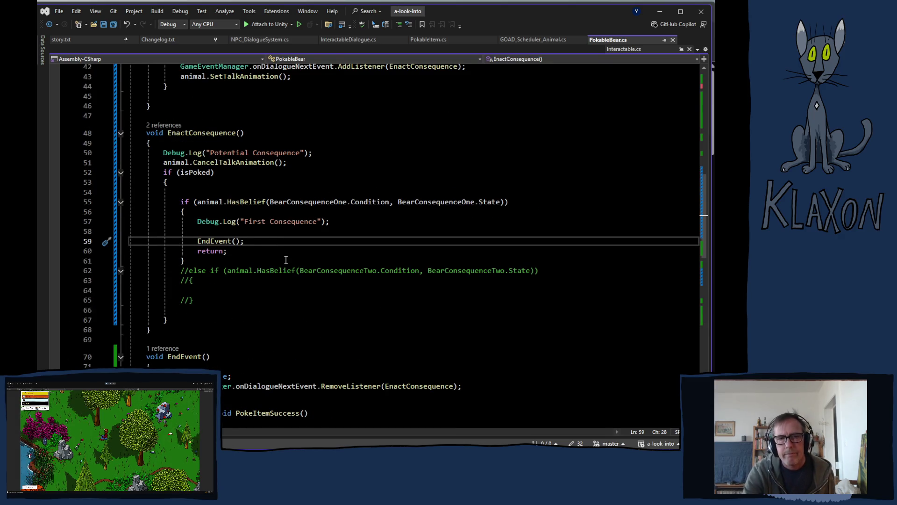
pyautogui.press('Return')
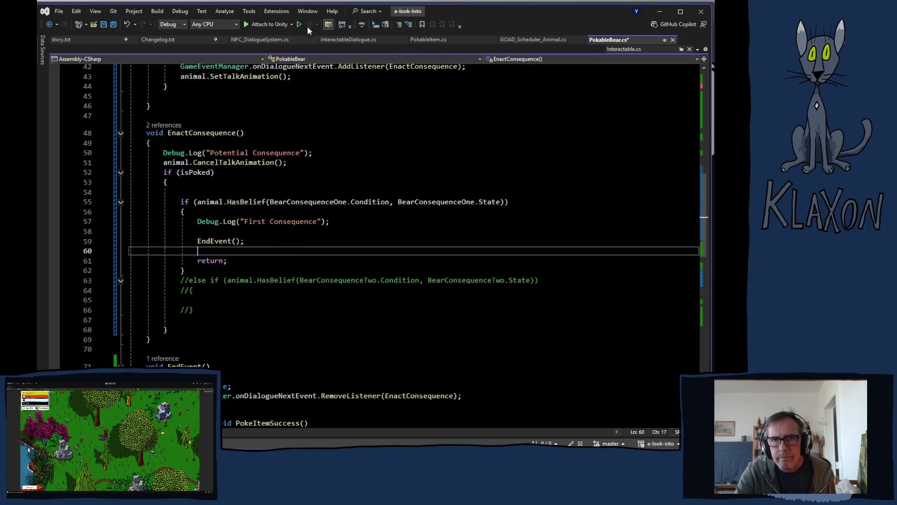
# - Look over InteractableDialogue.cs again, then return to PokableBear.cs
pyautogui.click(345, 40)
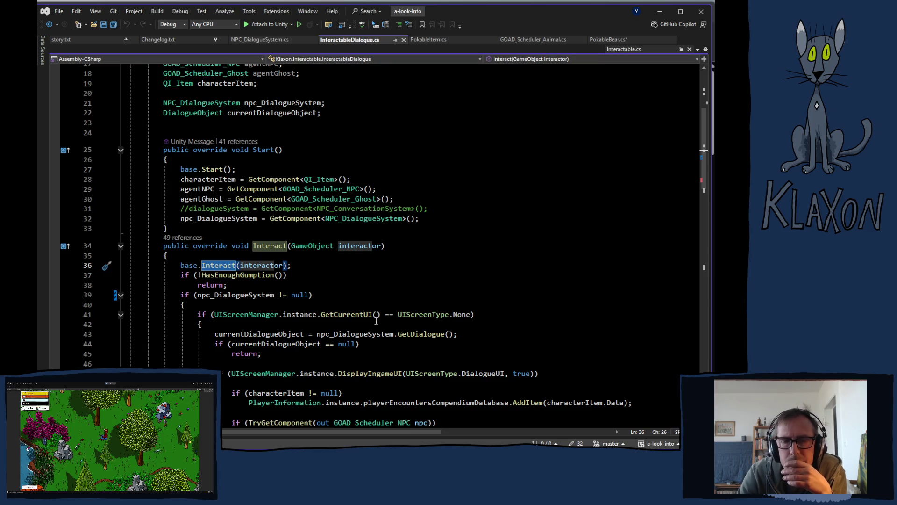
pyautogui.scroll(-6, 376, 321)
pyautogui.scroll(-19, 373, 321)
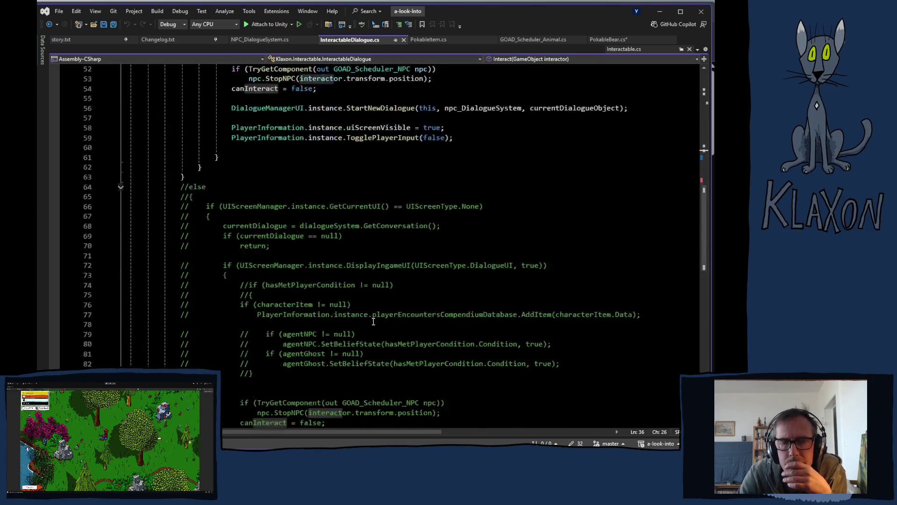
pyautogui.scroll(8, 371, 325)
pyautogui.scroll(19, 371, 325)
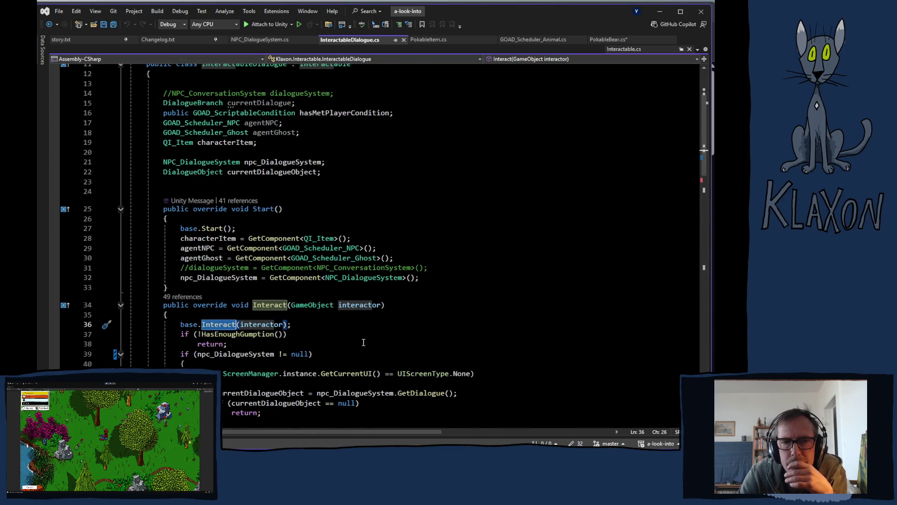
pyautogui.click(607, 41)
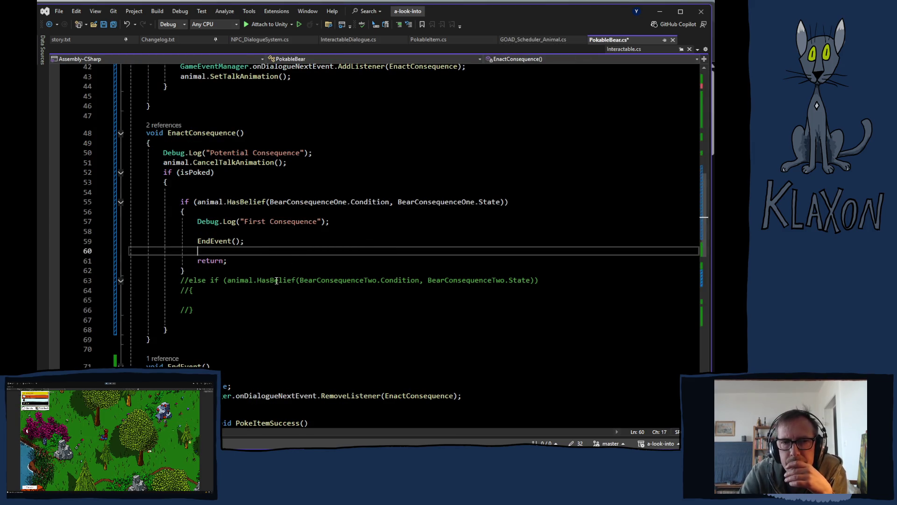
# - Start a new EndEvent line after the isPoked reset and type 'dialogue.ha' using autocomplete
pyautogui.scroll(-1, 274, 283)
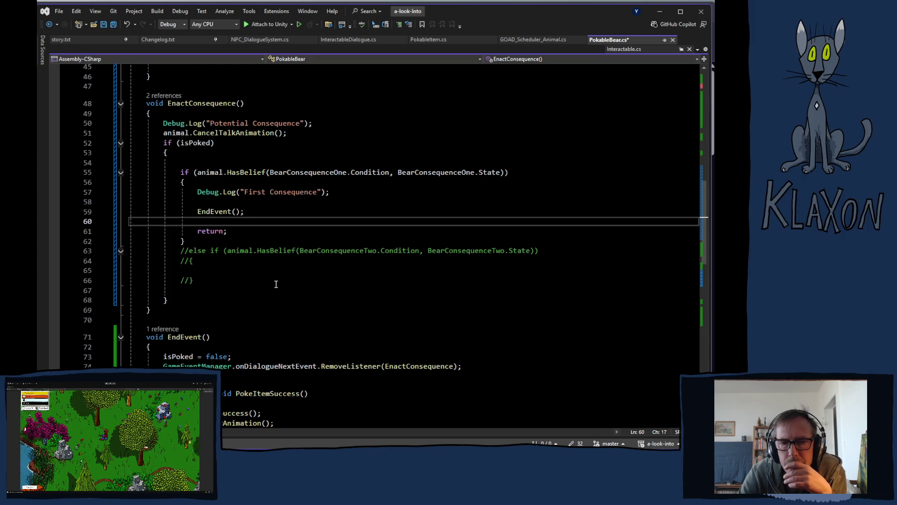
pyautogui.scroll(-3, 276, 284)
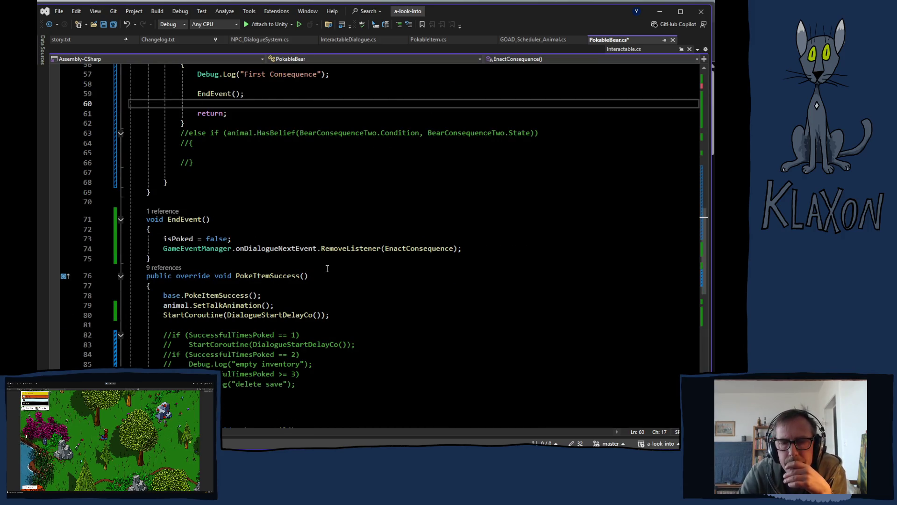
pyautogui.scroll(-4, 325, 271)
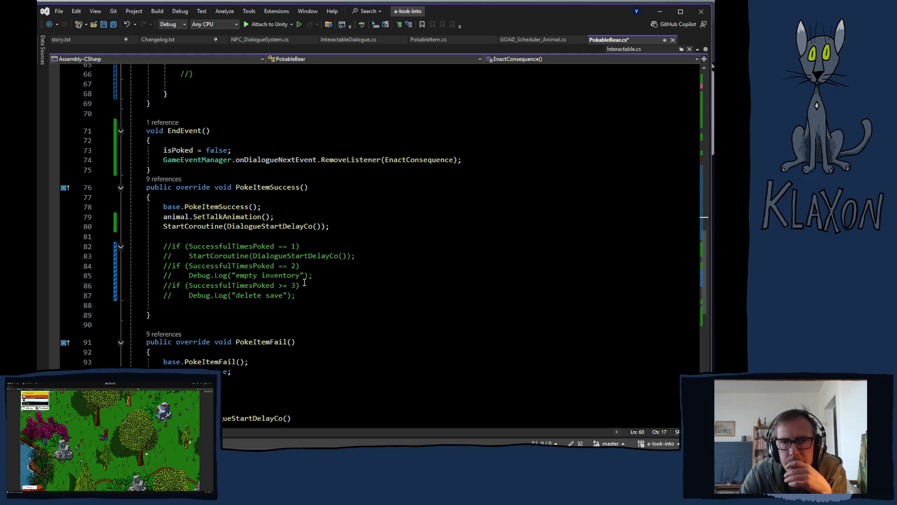
pyautogui.scroll(8, 304, 283)
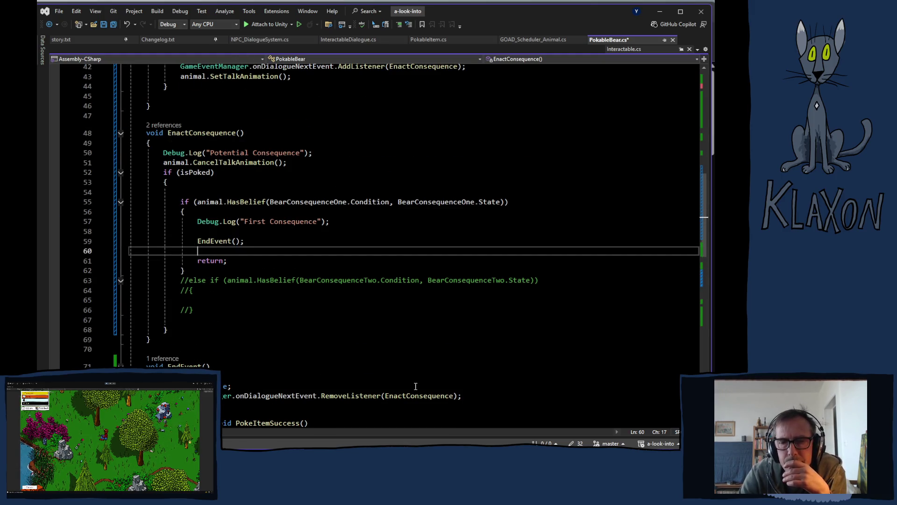
pyautogui.click(257, 387)
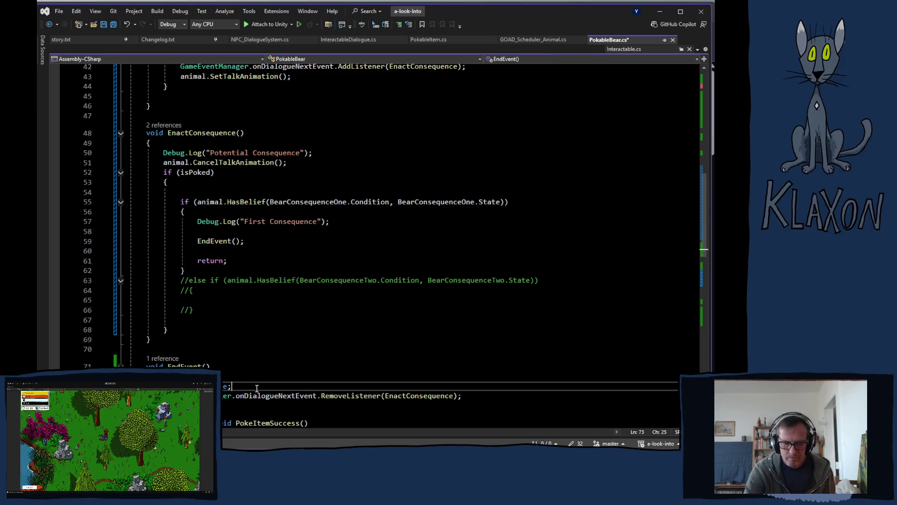
pyautogui.press('Return')
pyautogui.write('dia')
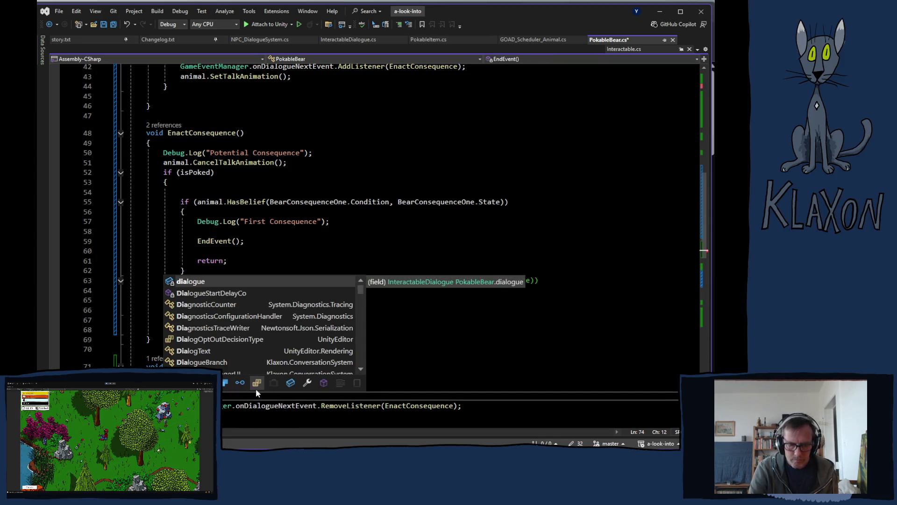
pyautogui.press('Tab')
pyautogui.write('.ha')
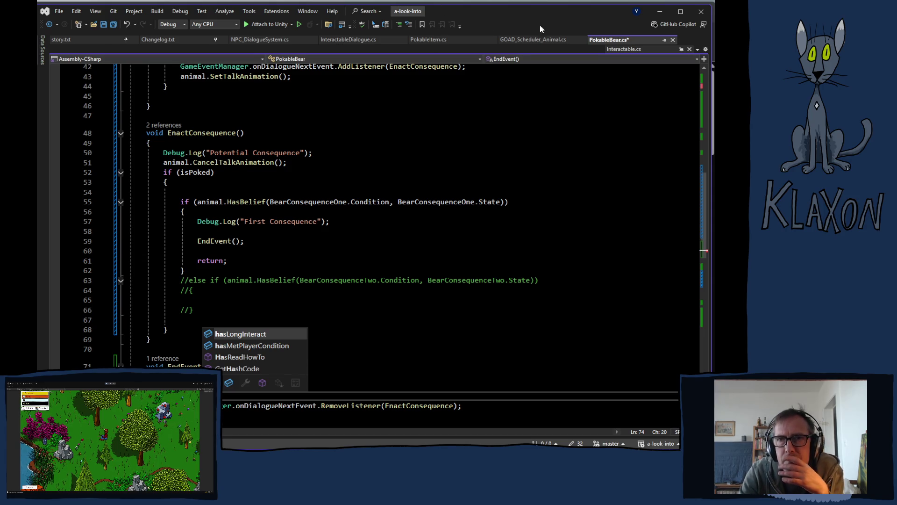
pyautogui.click(327, 40)
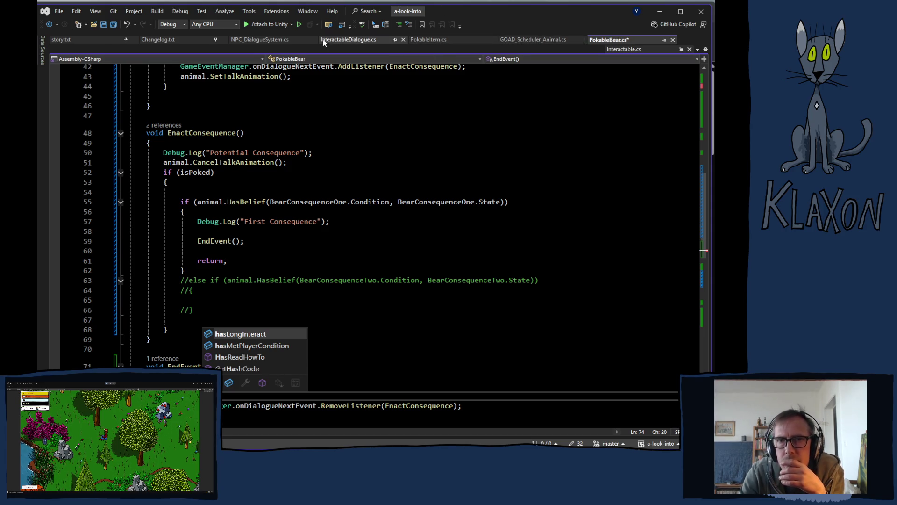
# - Jump to the base Interact method definition in Interactable.cs with F12
pyautogui.press('F12')
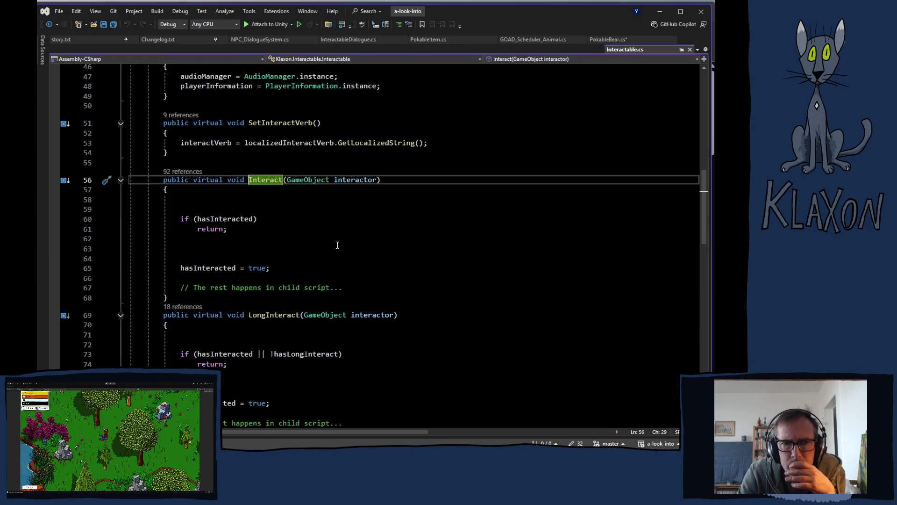
pyautogui.scroll(7, 358, 269)
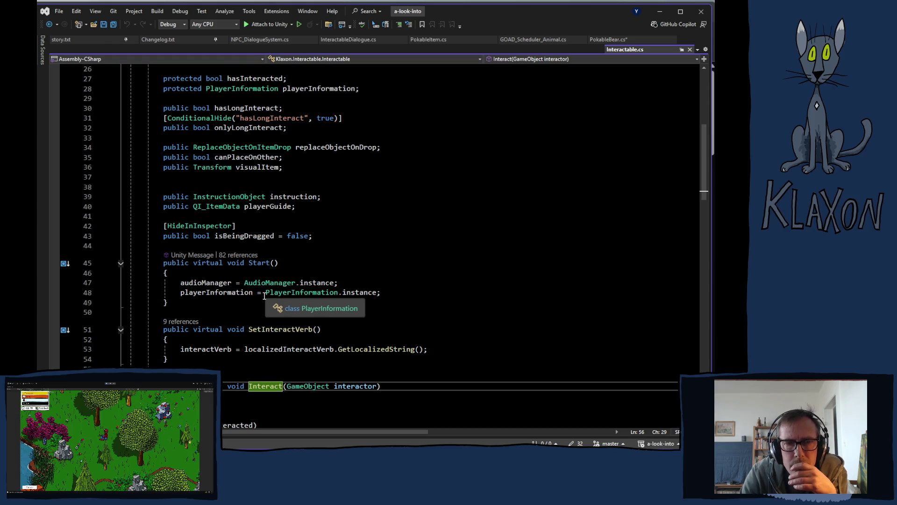
pyautogui.scroll(3, 252, 280)
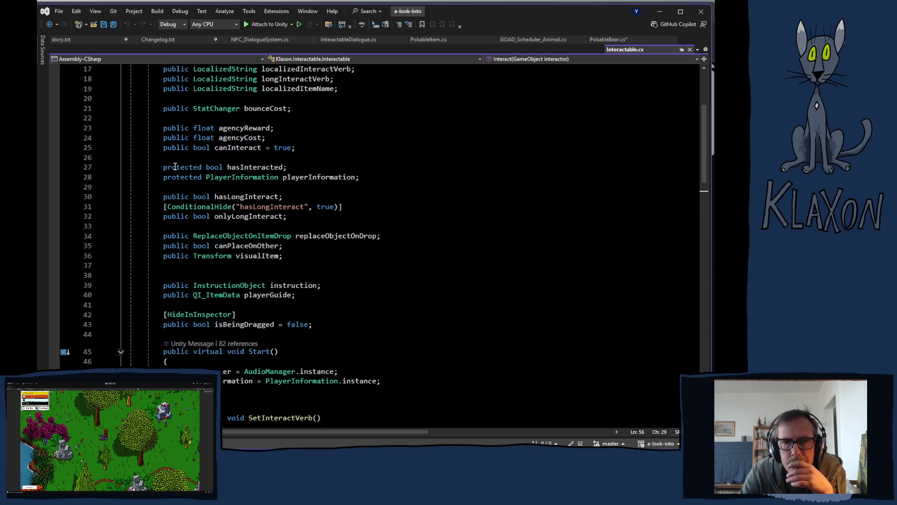
pyautogui.scroll(-12, 251, 282)
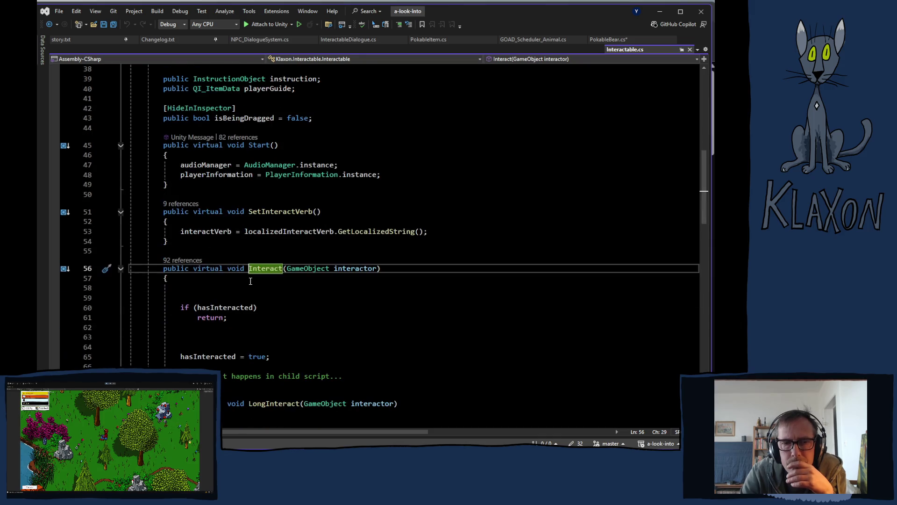
pyautogui.scroll(3, 251, 281)
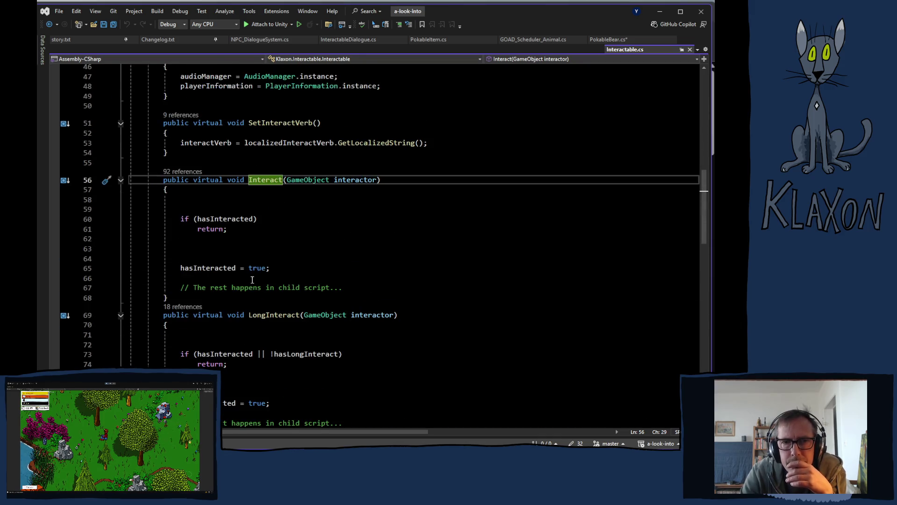
# - Find every use of hasInteracted across the entire solution
pyautogui.click(232, 219)
pyautogui.rightClick(230, 219)
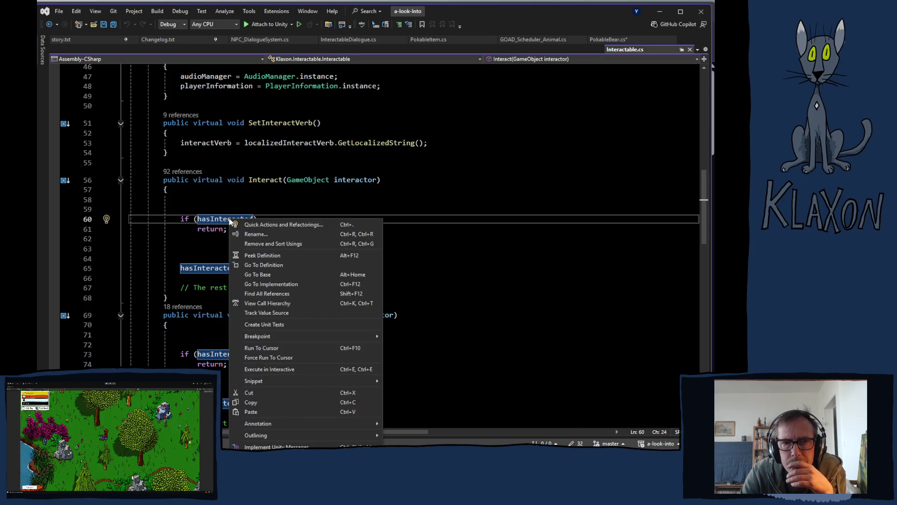
pyautogui.press('Escape')
pyautogui.doubleClick(222, 219)
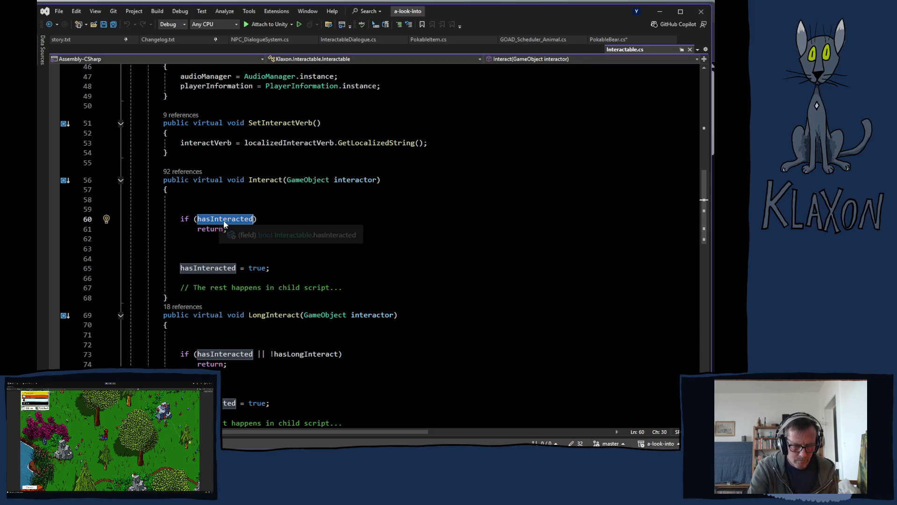
pyautogui.hotkey('ctrl', 'shift', 'f')
pyautogui.press('Return')
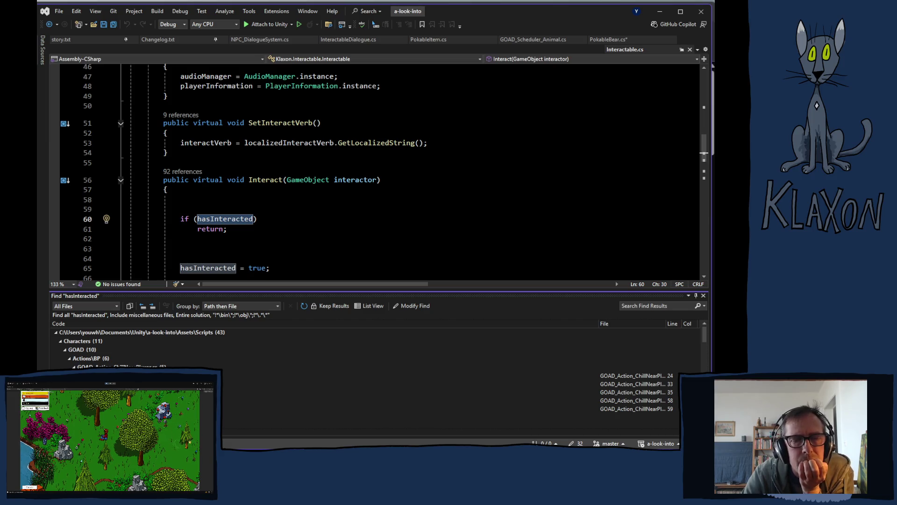
pyautogui.scroll(-2, 140, 348)
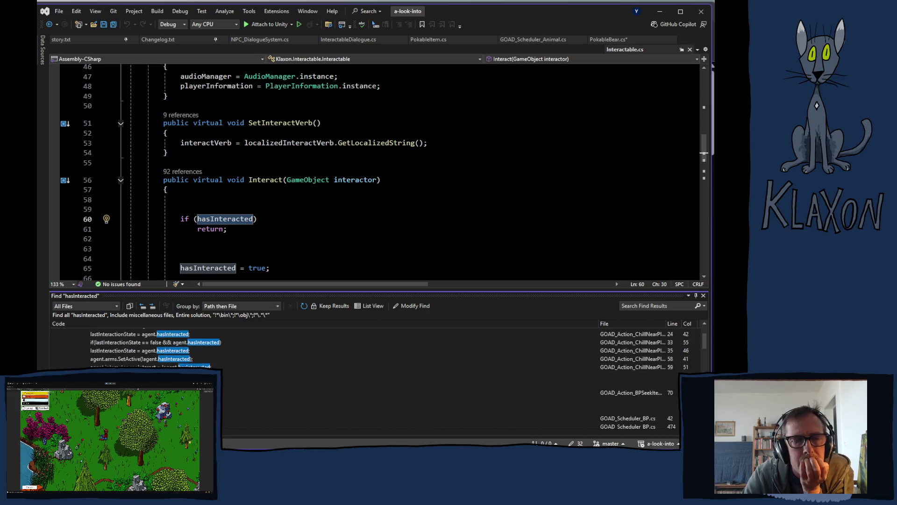
pyautogui.scroll(2, 141, 348)
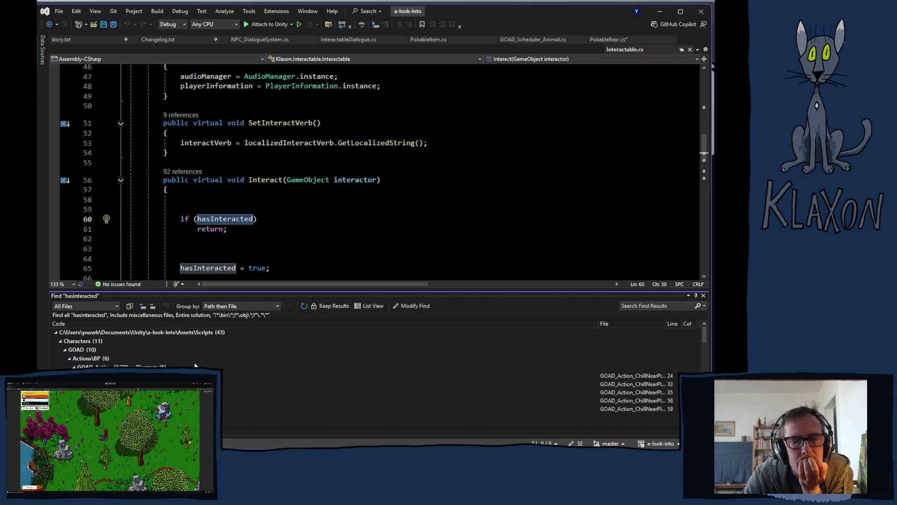
pyautogui.scroll(-3, 195, 366)
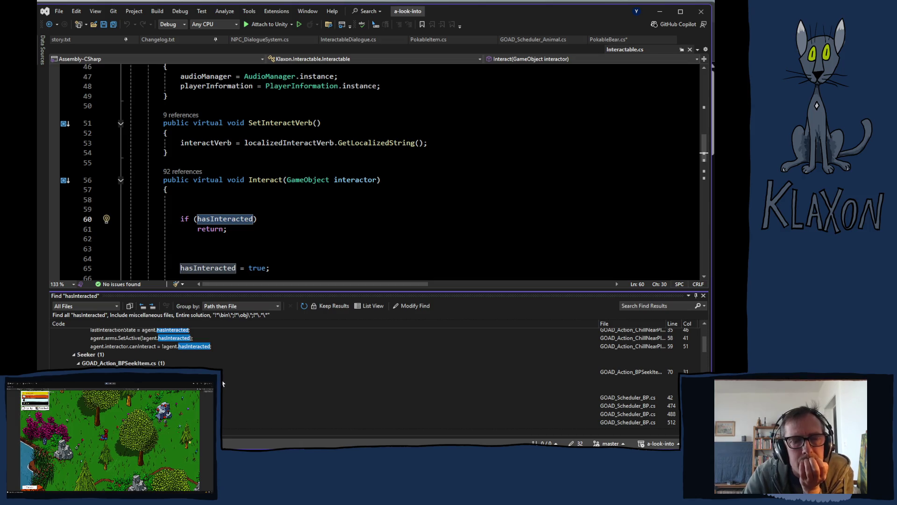
pyautogui.scroll(-3, 223, 383)
pyautogui.scroll(-1, 223, 385)
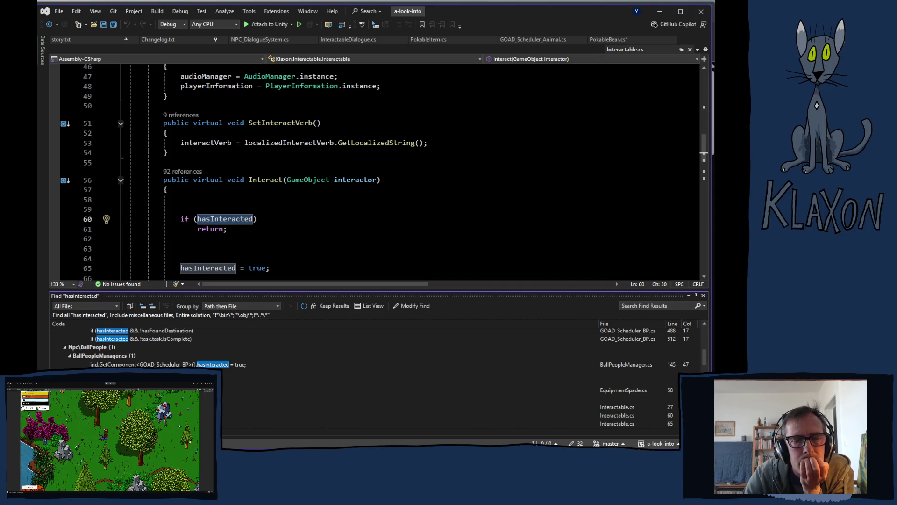
pyautogui.scroll(-3, 327, 348)
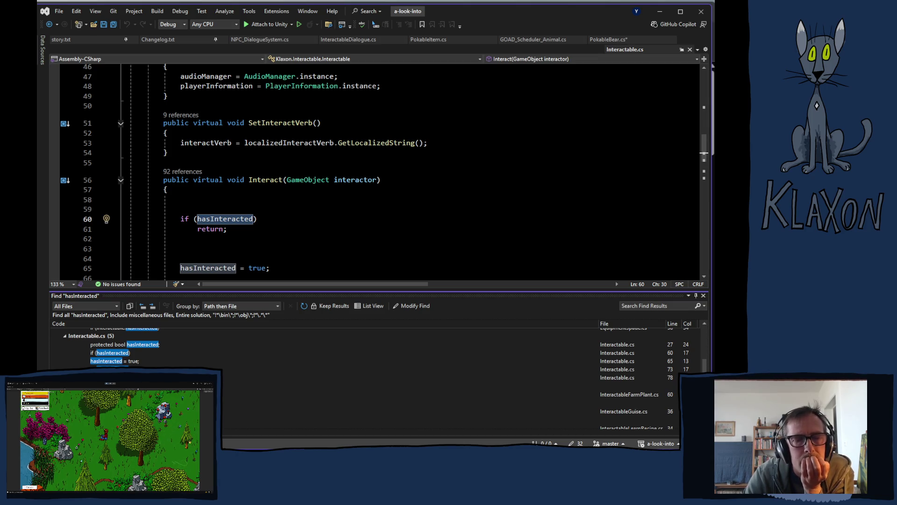
pyautogui.doubleClick(629, 394)
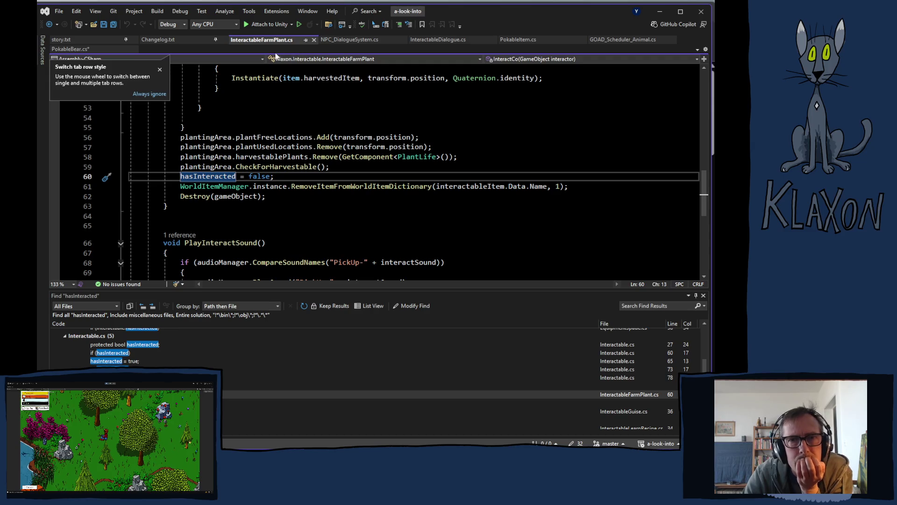
# - Back in PokableBear.cs, close the search results and delete the unfinished 'dialogue.ha' text
pyautogui.click(428, 40)
pyautogui.click(620, 40)
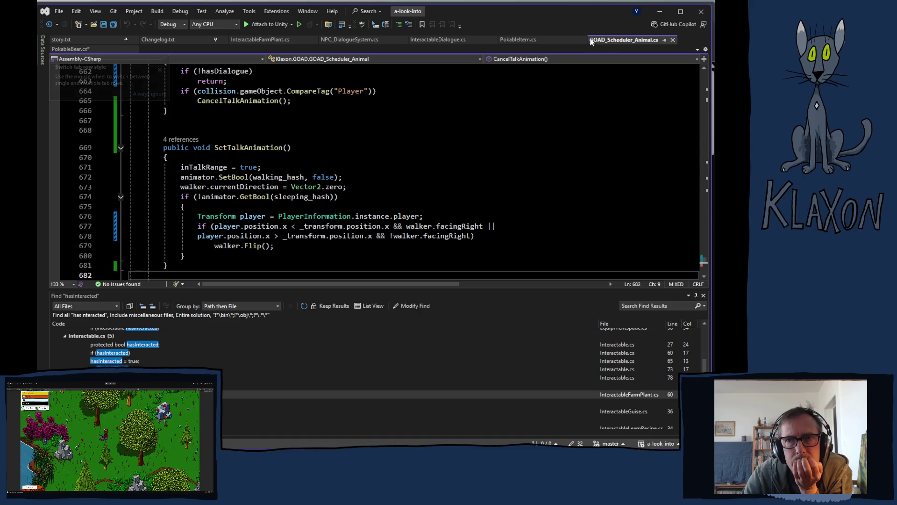
pyautogui.click(518, 40)
pyautogui.click(71, 49)
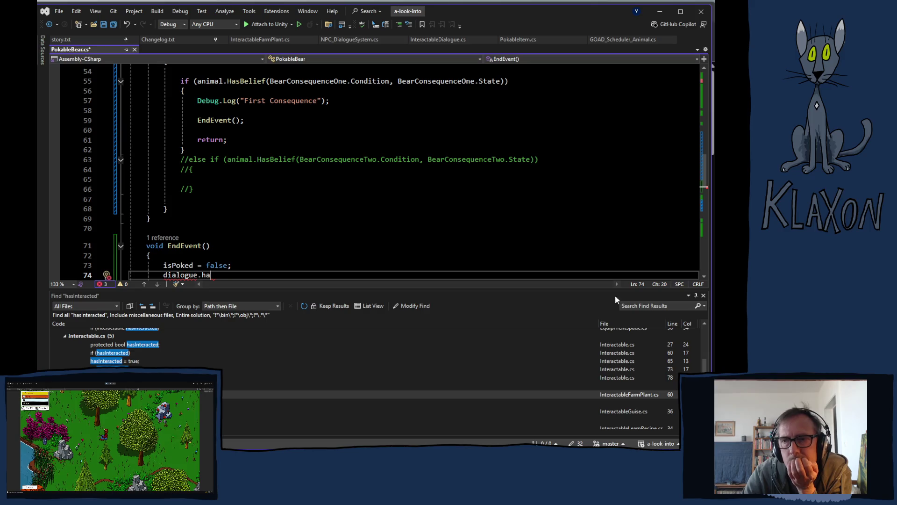
pyautogui.click(703, 296)
pyautogui.scroll(2, 308, 264)
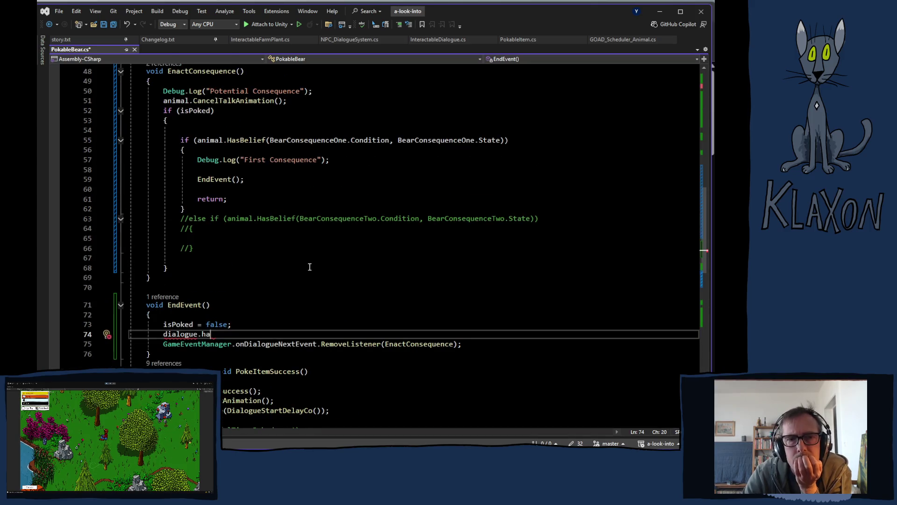
pyautogui.moveTo(163, 334); pyautogui.dragTo(212, 335)
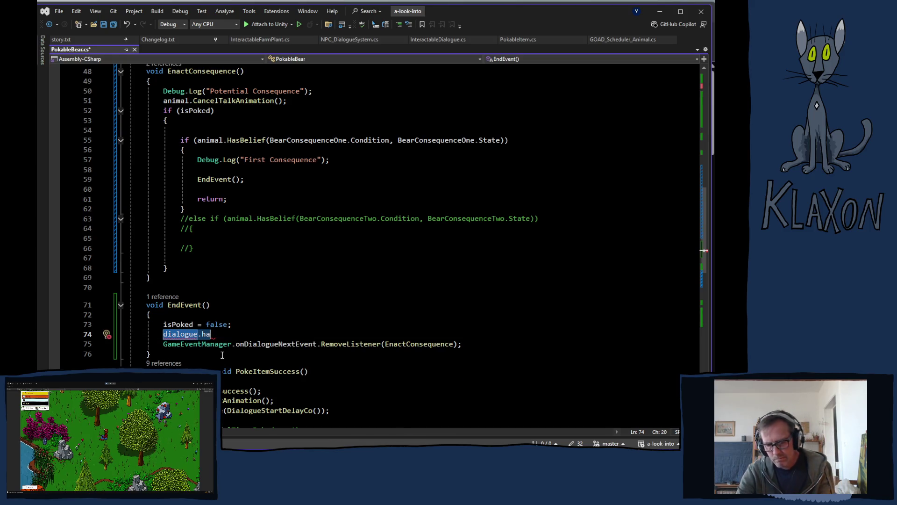
pyautogui.press('BackSpace')
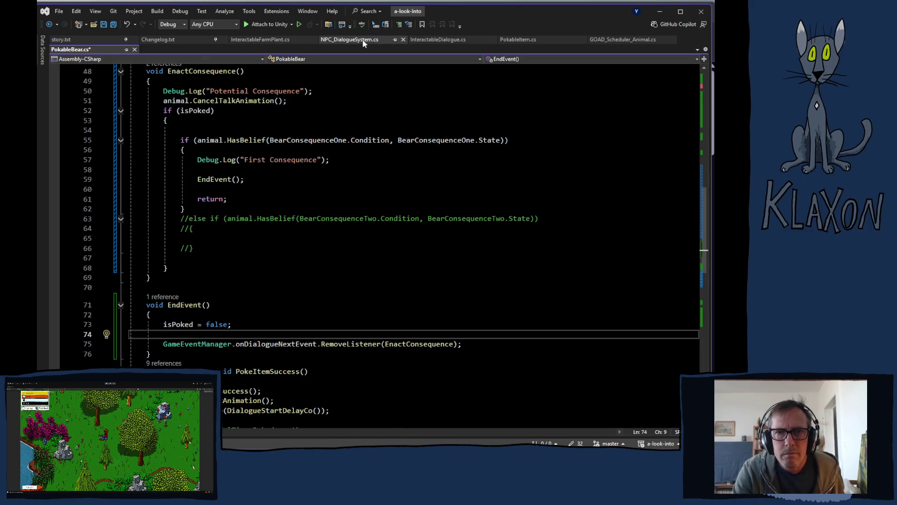
# - Close InteractableFarmPlant and add a blank line at the end of the InteractableDialogue class
pyautogui.click(313, 40)
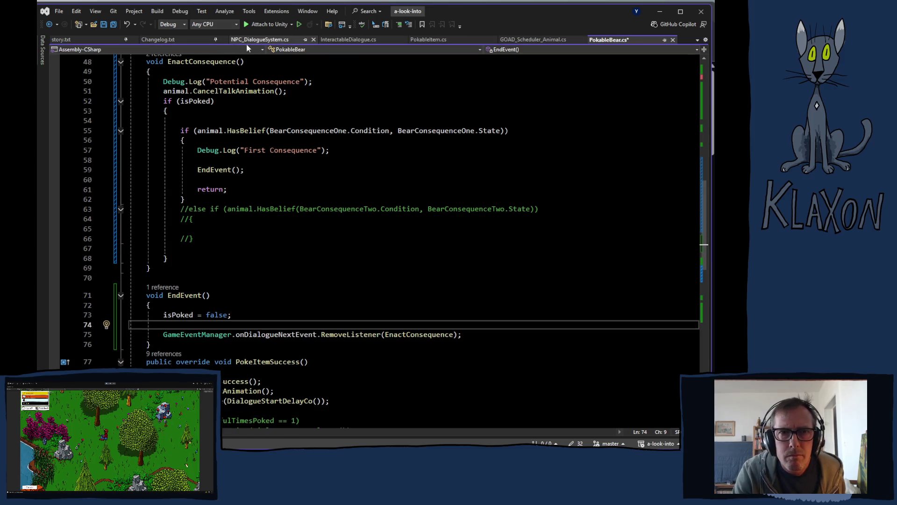
pyautogui.click(353, 40)
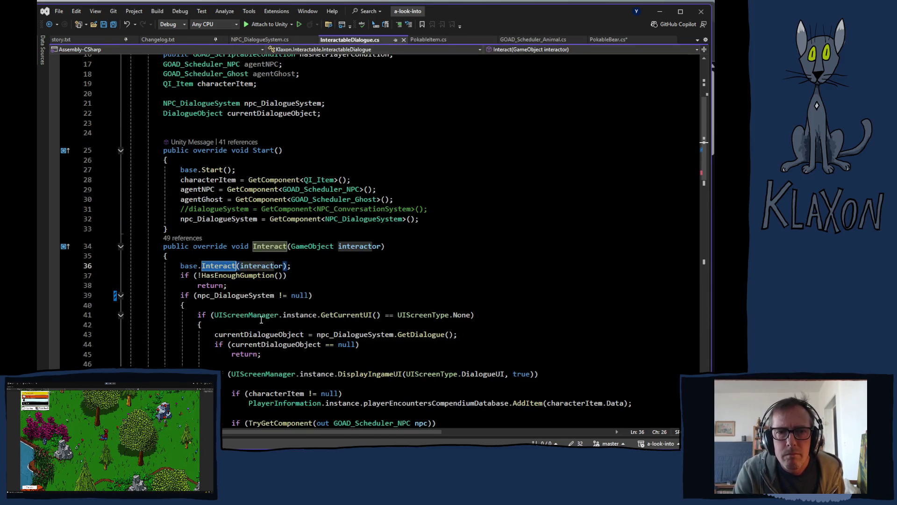
pyautogui.scroll(-14, 279, 321)
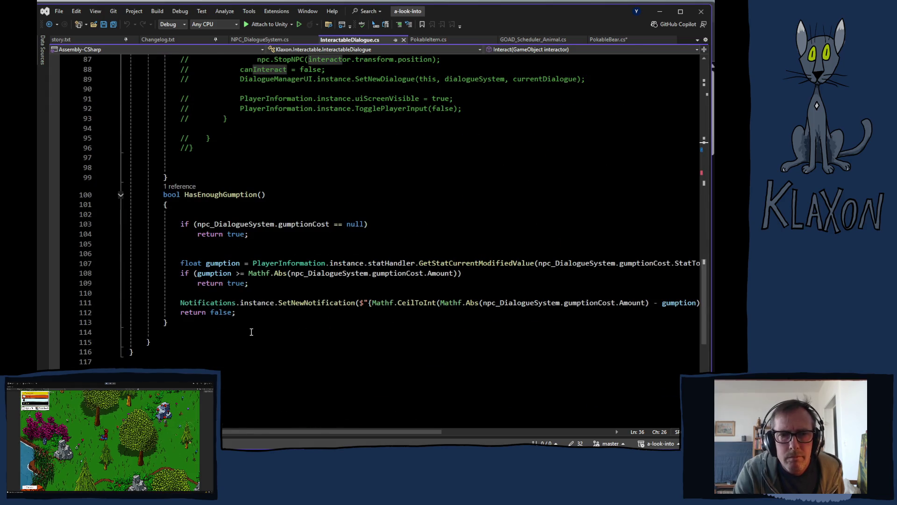
pyautogui.click(230, 330)
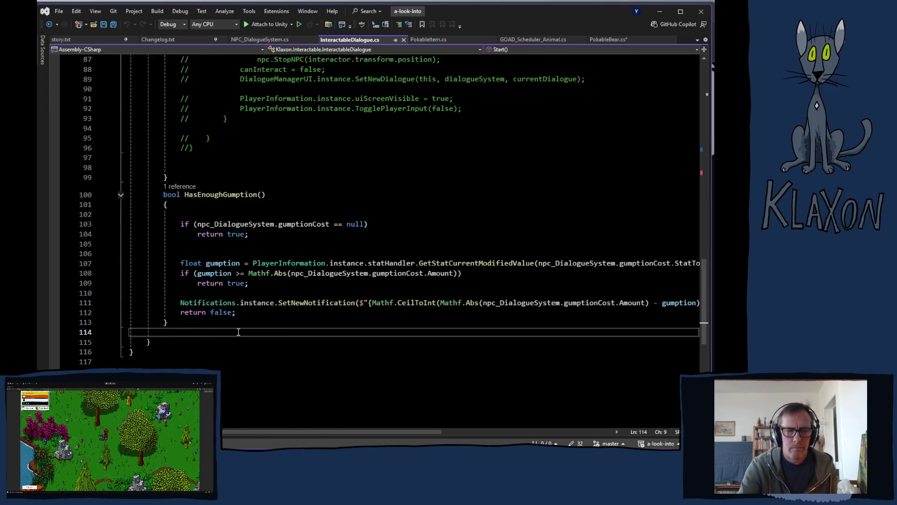
pyautogui.press('Return')
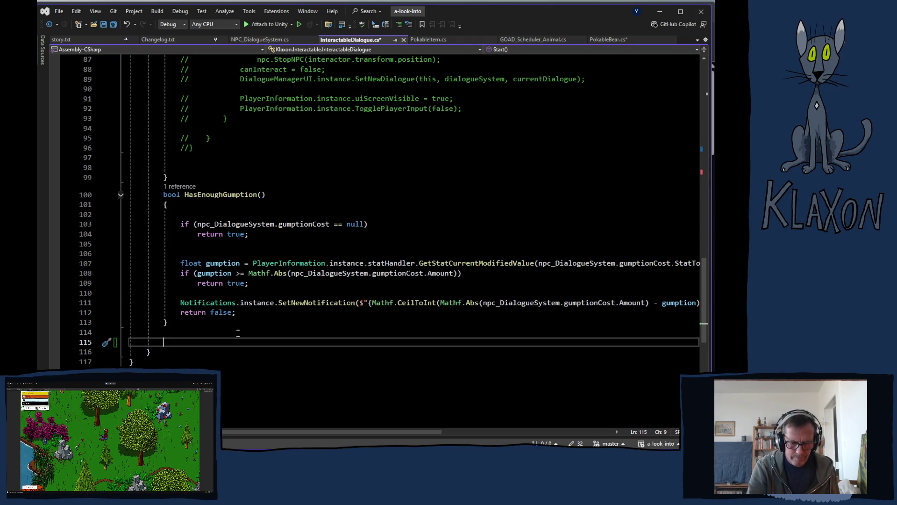
# - Write 'public void ResetInteraction()' with a body setting hasInteracted = false
pyautogui.write('publi')
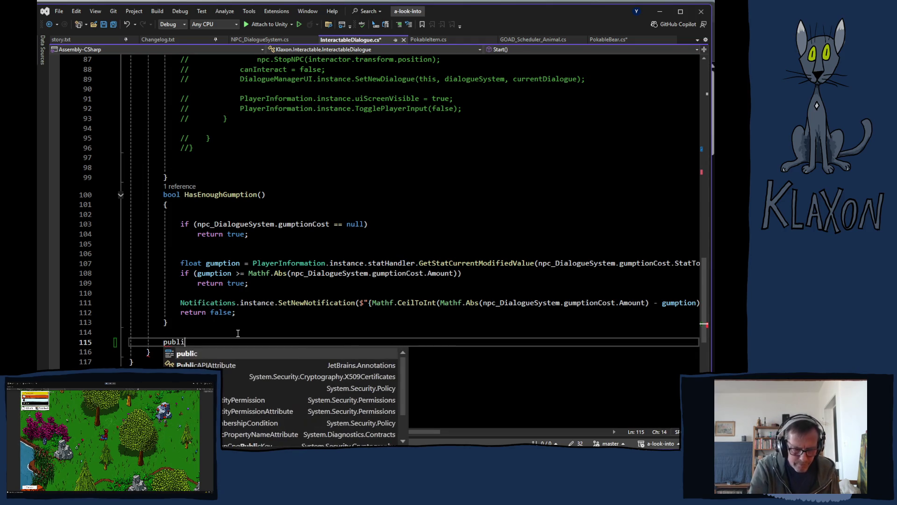
pyautogui.write('c void ')
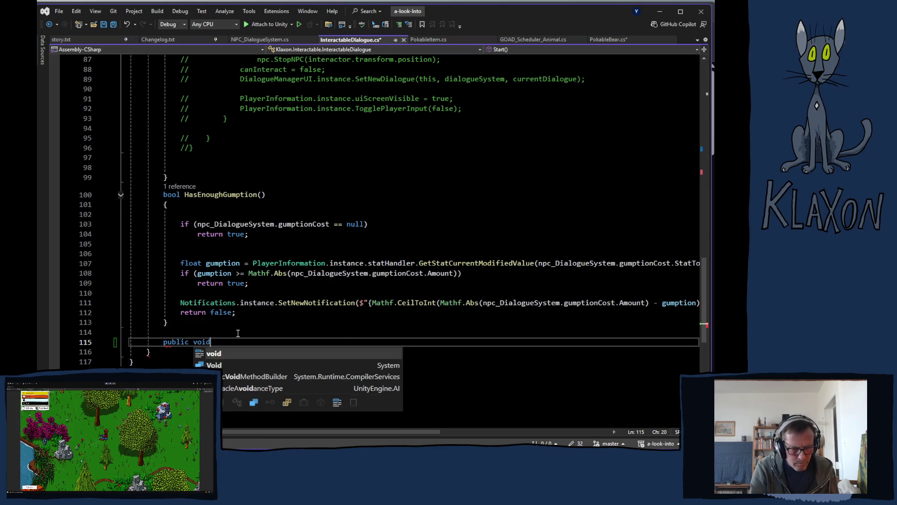
pyautogui.write('Set')
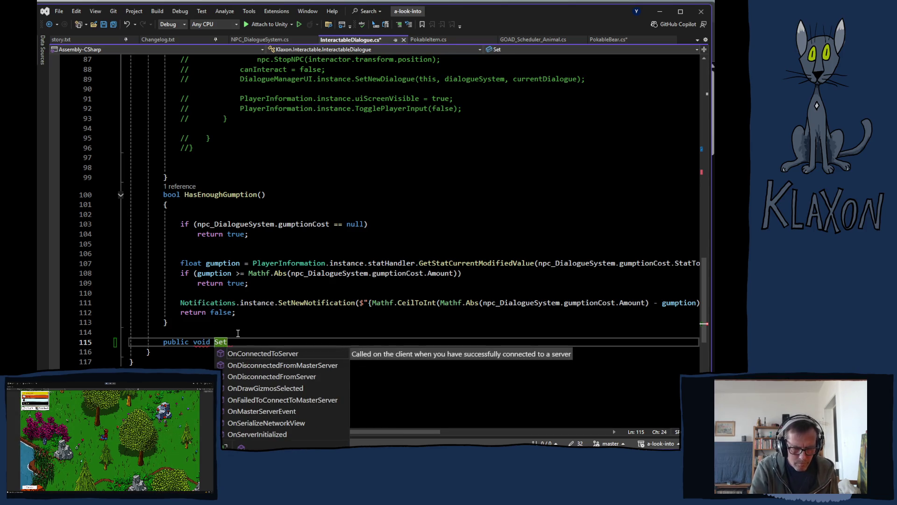
pyautogui.write('Has')
pyautogui.hotkey('ctrl', 'BackSpace')
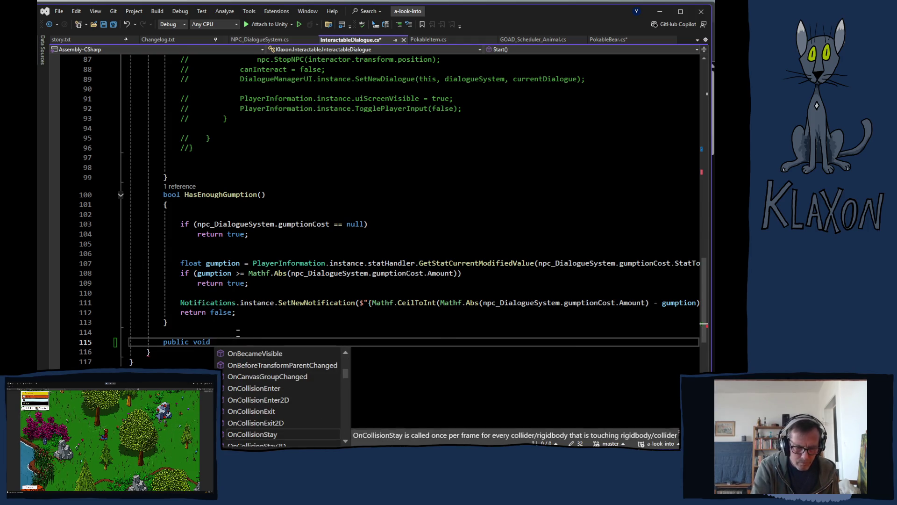
pyautogui.write('ResetInter')
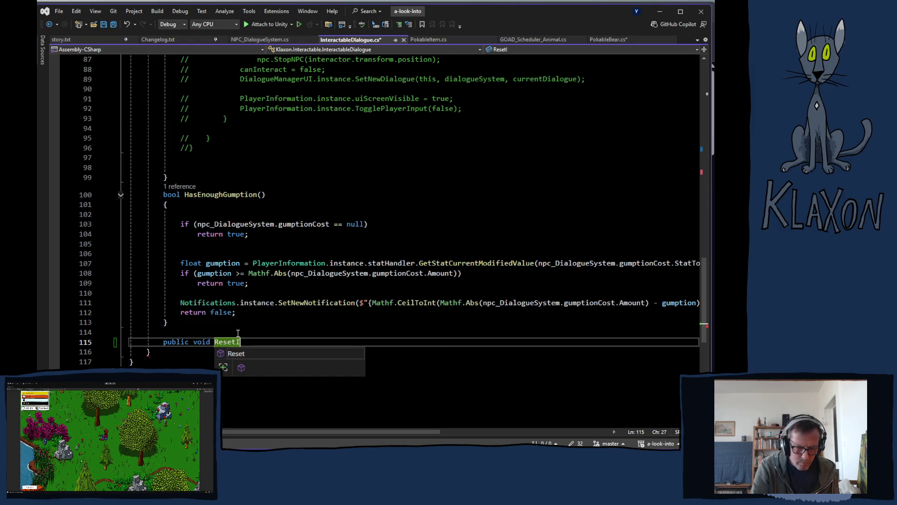
pyautogui.write('action')
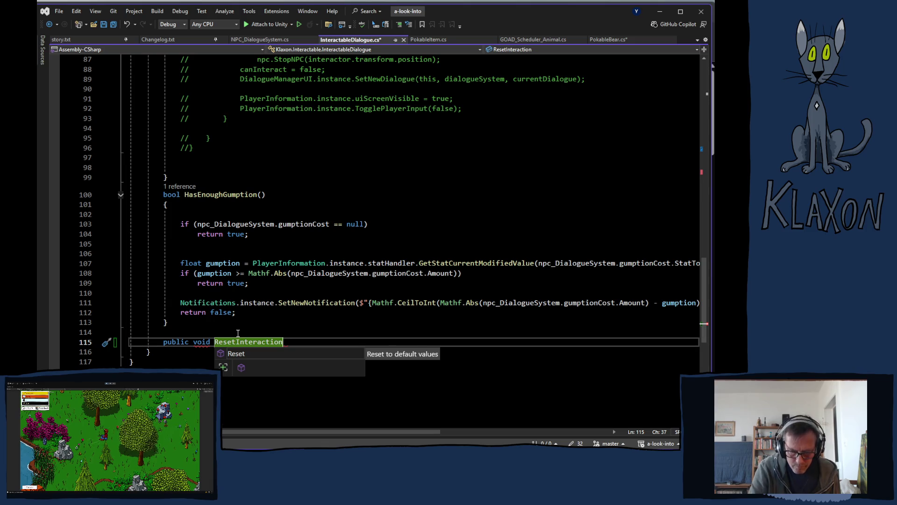
pyautogui.write('(){')
pyautogui.press('Return')
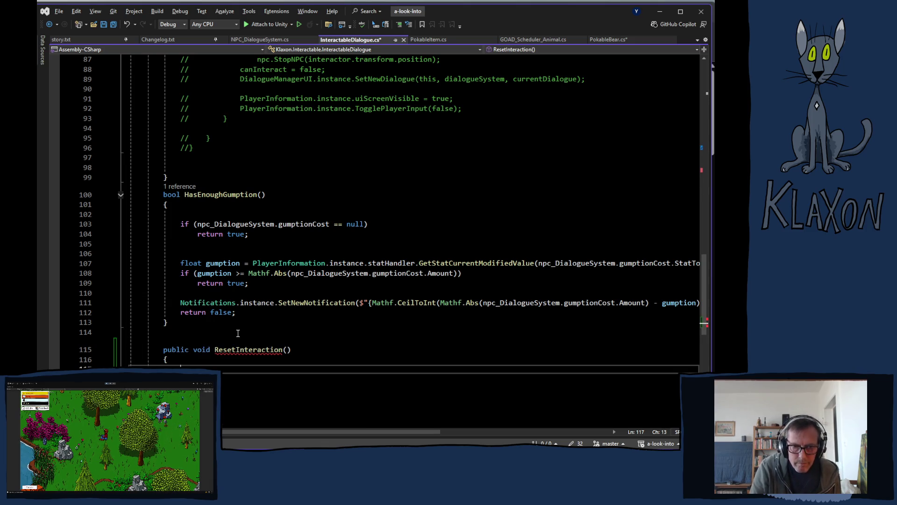
pyautogui.write('hasInteracted')
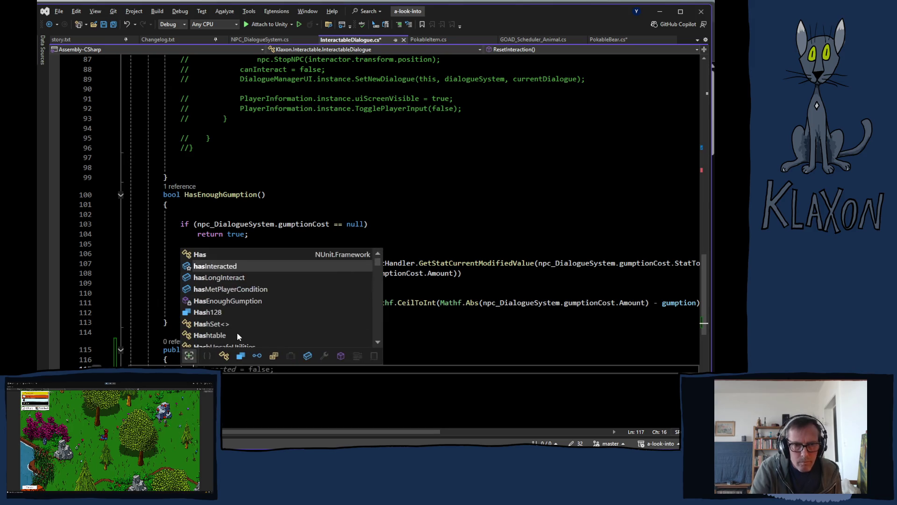
pyautogui.press('Tab')
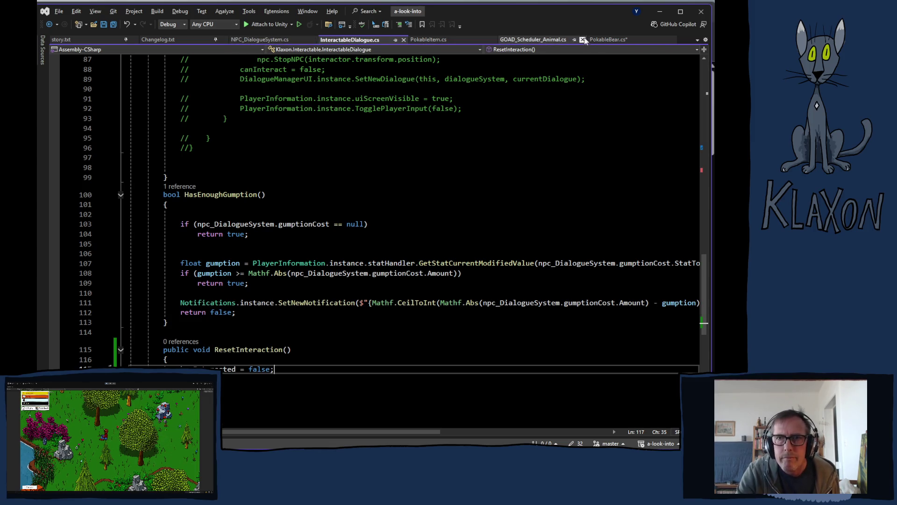
# - Add 'dialogue.ResetInteraction();' on line 74 of PokableBear's EndEvent and save the file
pyautogui.click(599, 40)
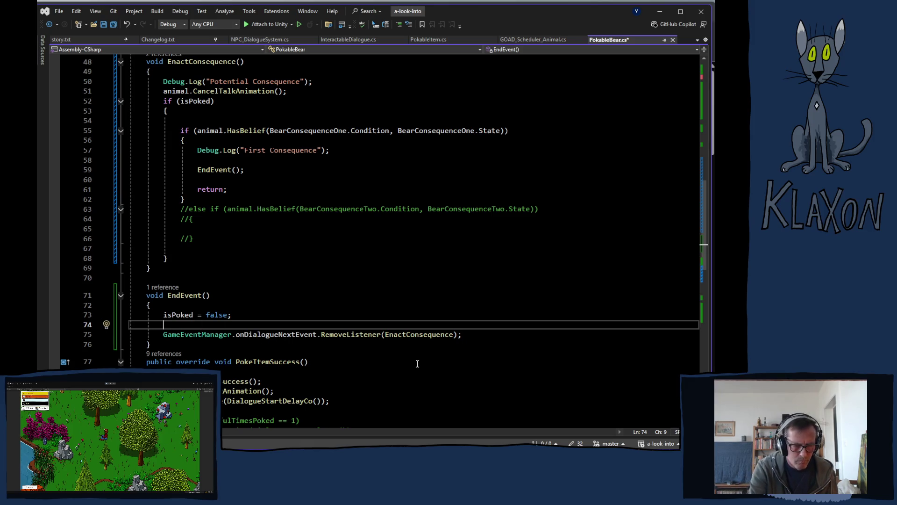
pyautogui.write('rese')
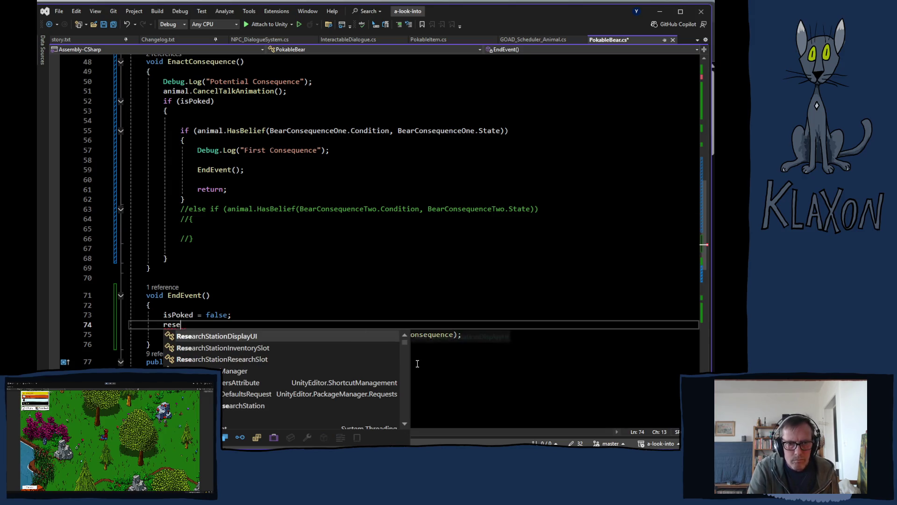
pyautogui.press('BackSpace')
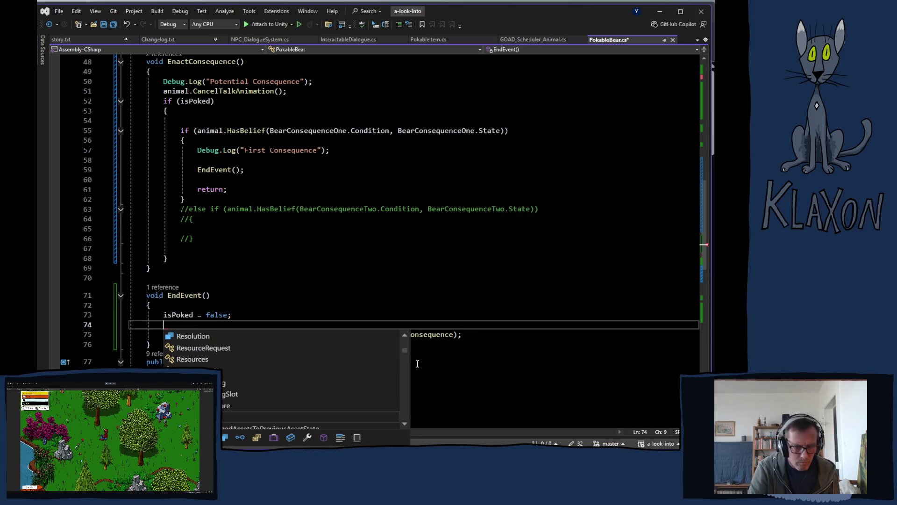
pyautogui.press('BackSpace')
pyautogui.write('dia')
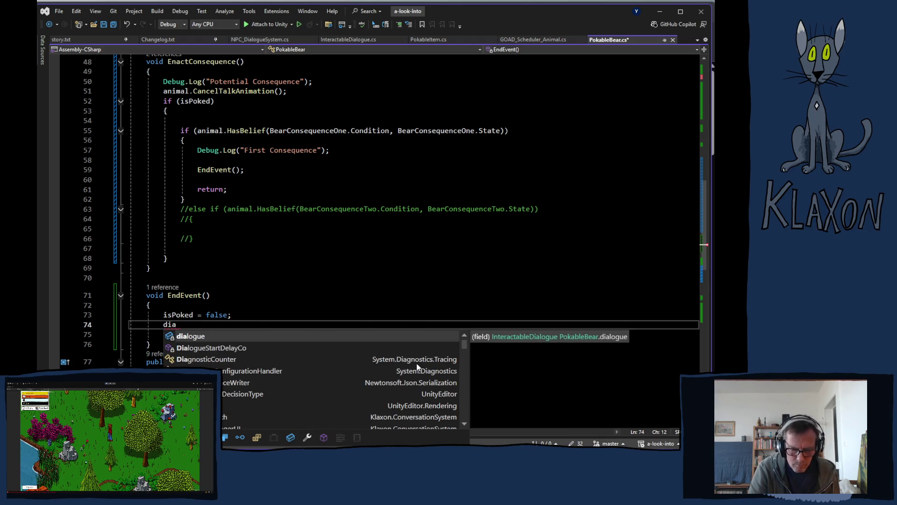
pyautogui.write('logue.reset')
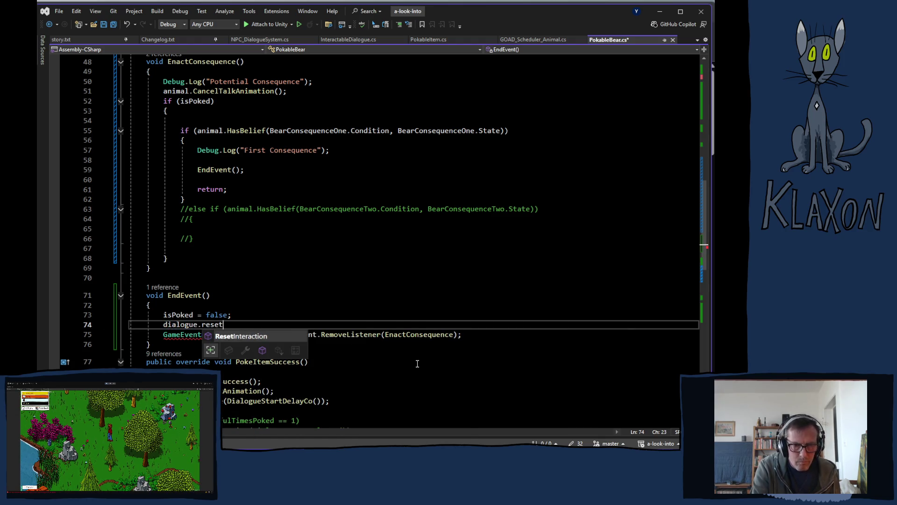
pyautogui.press('Tab')
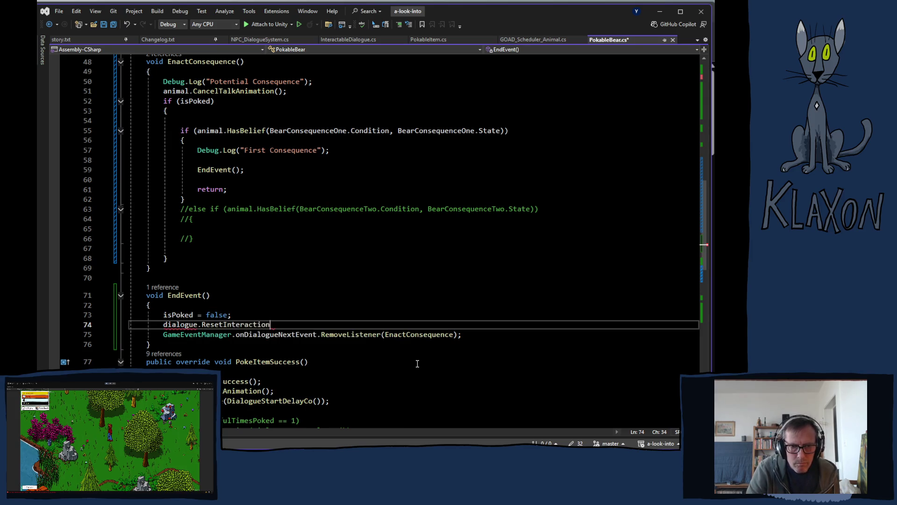
pyautogui.write('();')
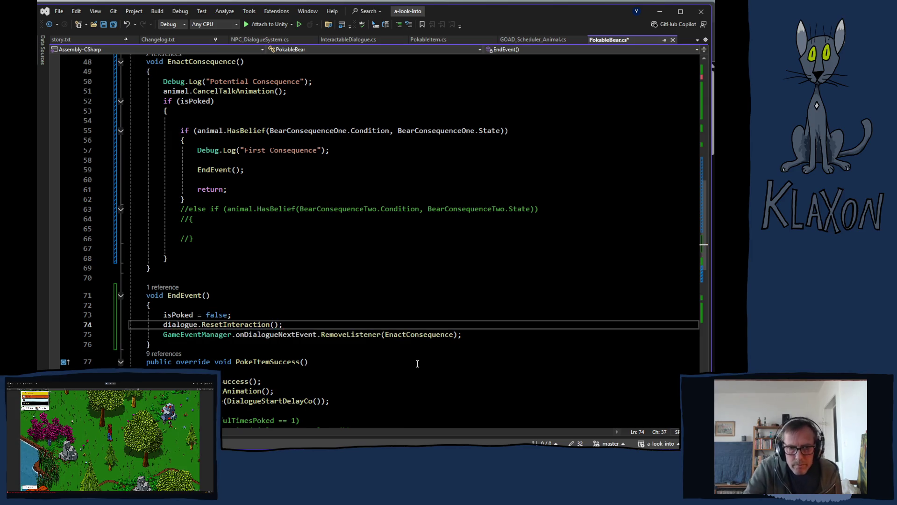
pyautogui.hotkey('ctrl', 's')
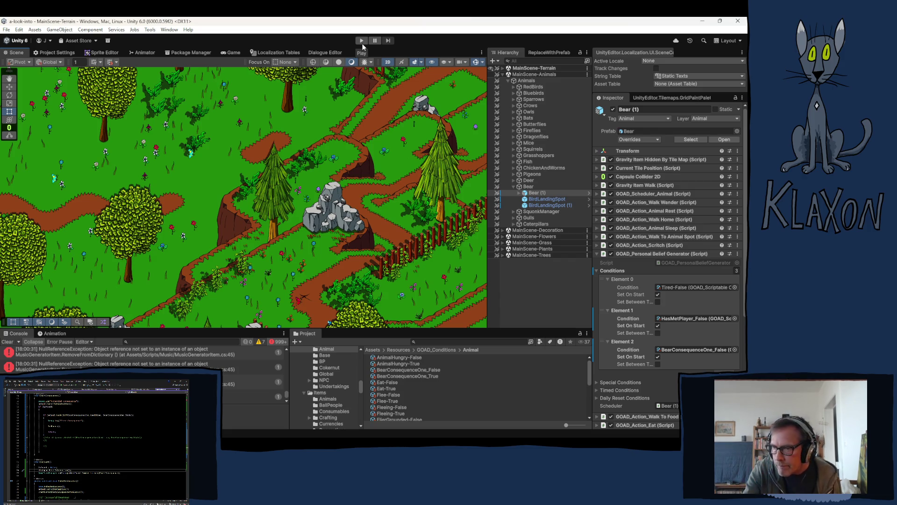
# - Clear the Console messages and run play mode to reach the 0.06.11 main menu
pyautogui.click(7, 342)
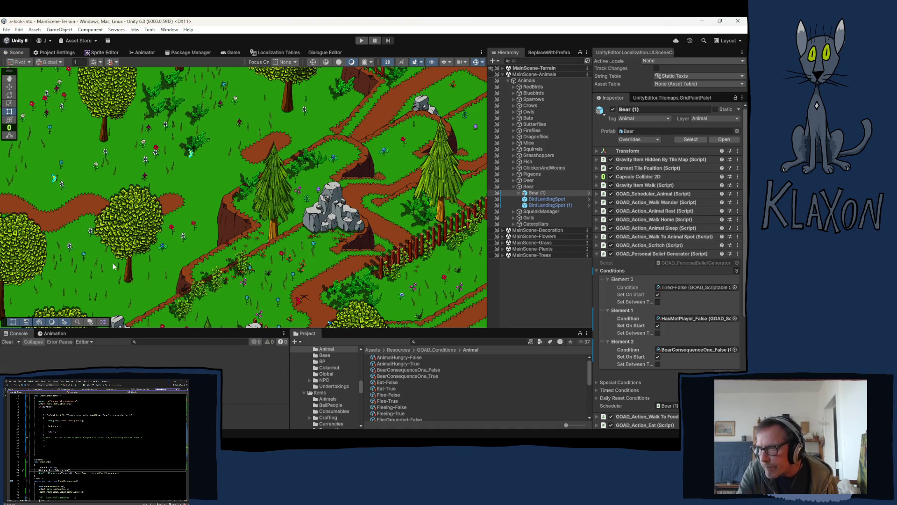
pyautogui.click(360, 41)
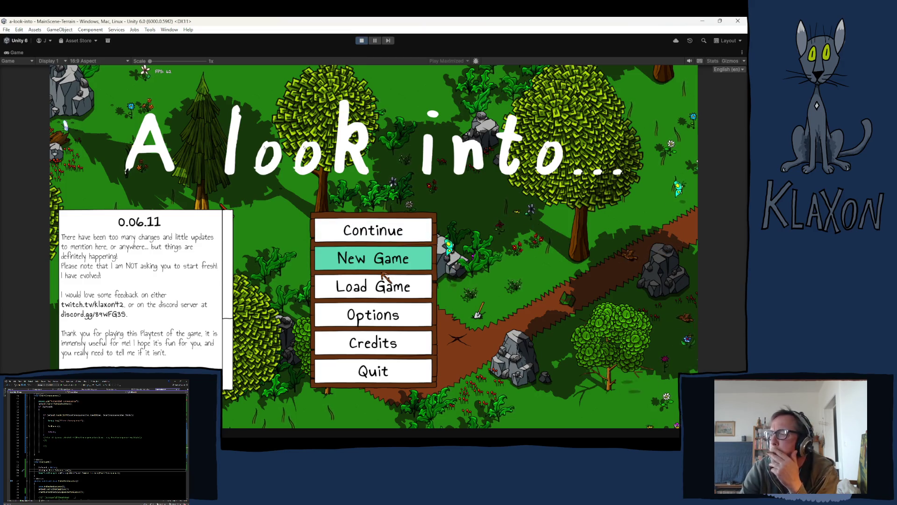
# - Start a new game, confirming the new save and the character
pyautogui.click(363, 258)
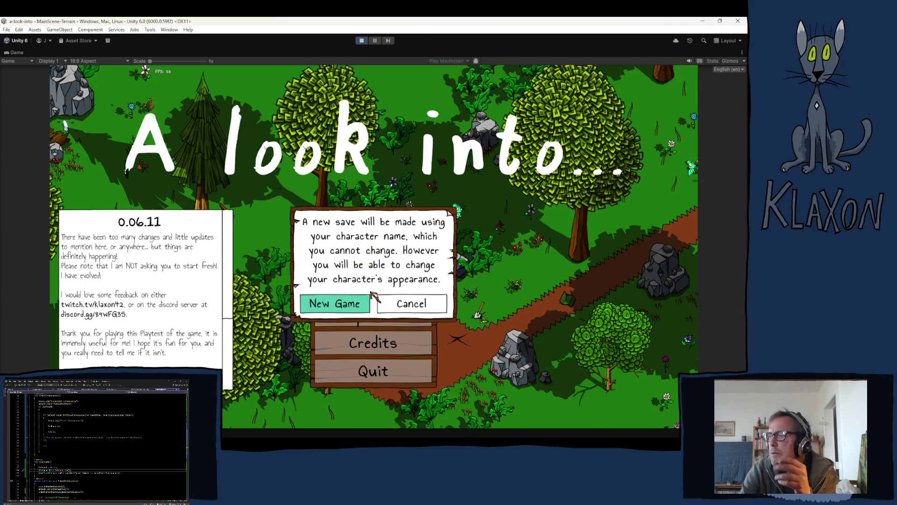
pyautogui.click(334, 304)
pyautogui.click(394, 316)
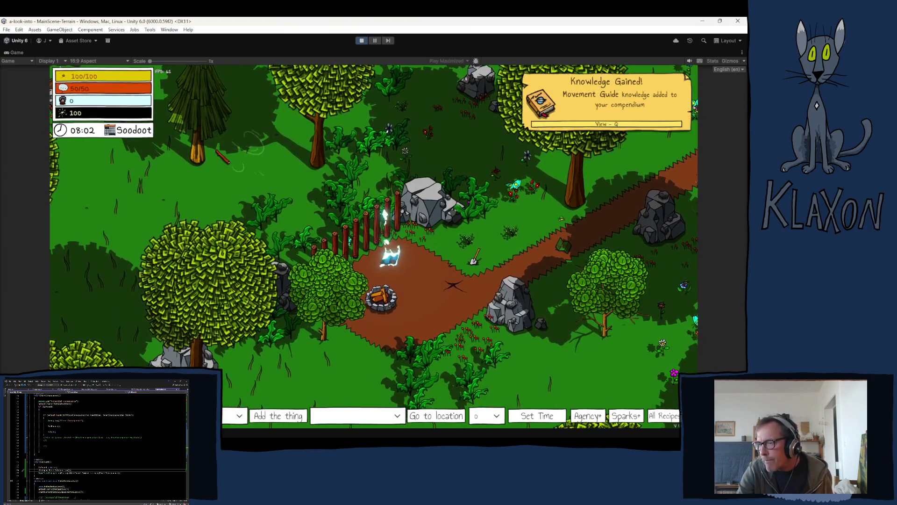
pyautogui.click(239, 416)
pyautogui.scroll(-10, 158, 341)
pyautogui.scroll(-5, 159, 341)
pyautogui.click(239, 418)
# - Use the debug location list to travel to the Bear Den
pyautogui.click(279, 415)
pyautogui.click(364, 415)
pyautogui.click(326, 386)
pyautogui.click(396, 415)
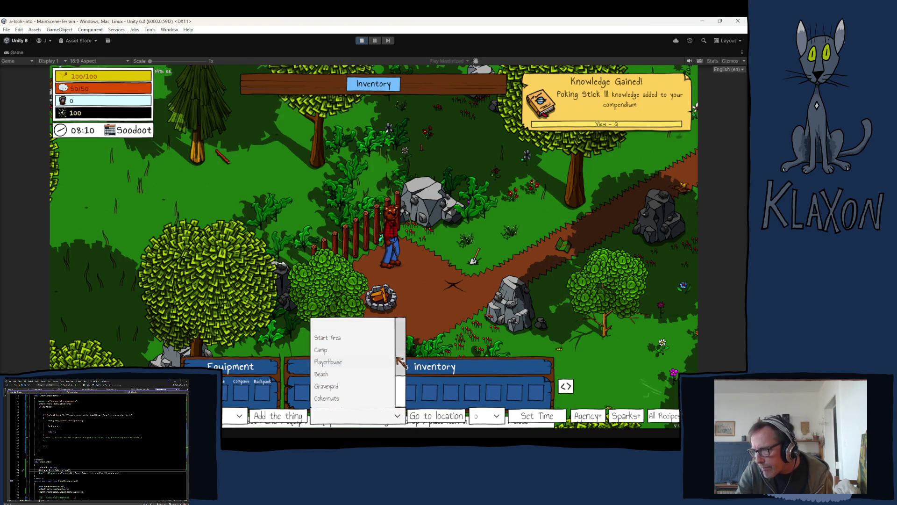
pyautogui.scroll(-2, 400, 360)
pyautogui.click(345, 393)
pyautogui.click(412, 415)
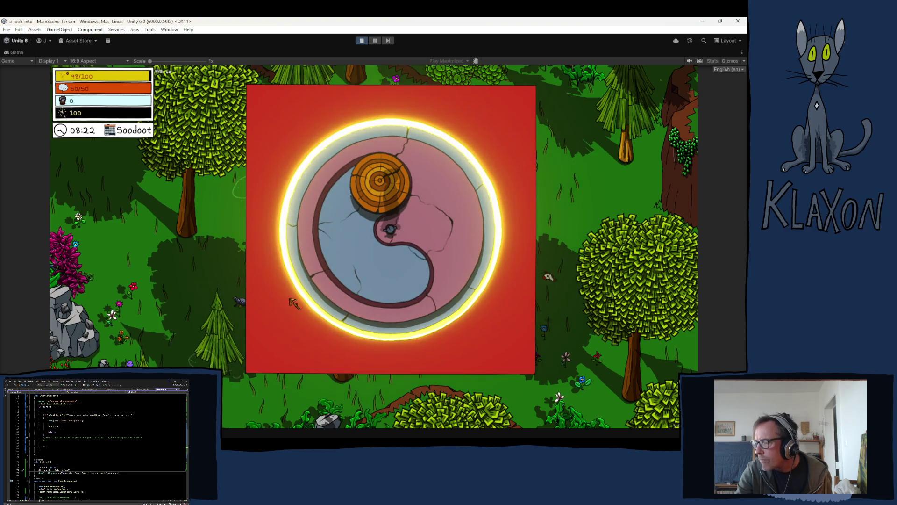
pyautogui.press('space')
pyautogui.press('space')
pyautogui.press('space')
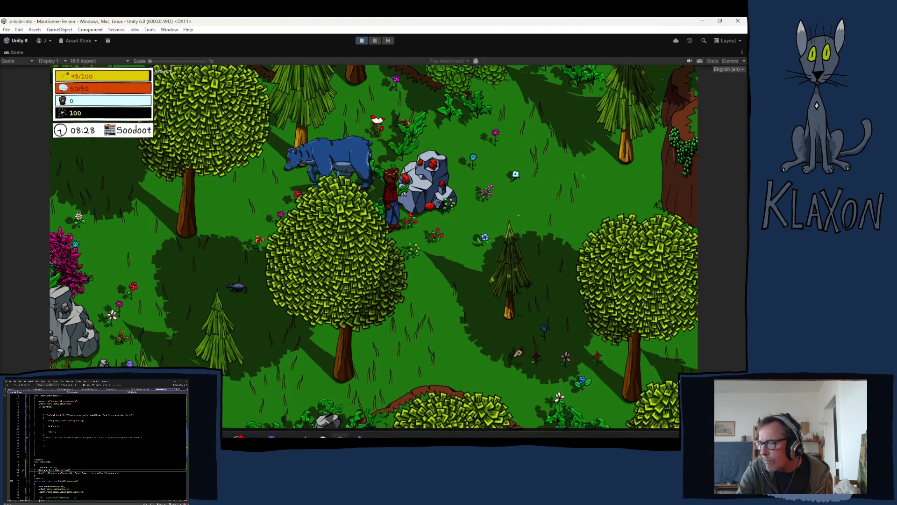
pyautogui.hotkey('ctrl', 'shift', 'c')
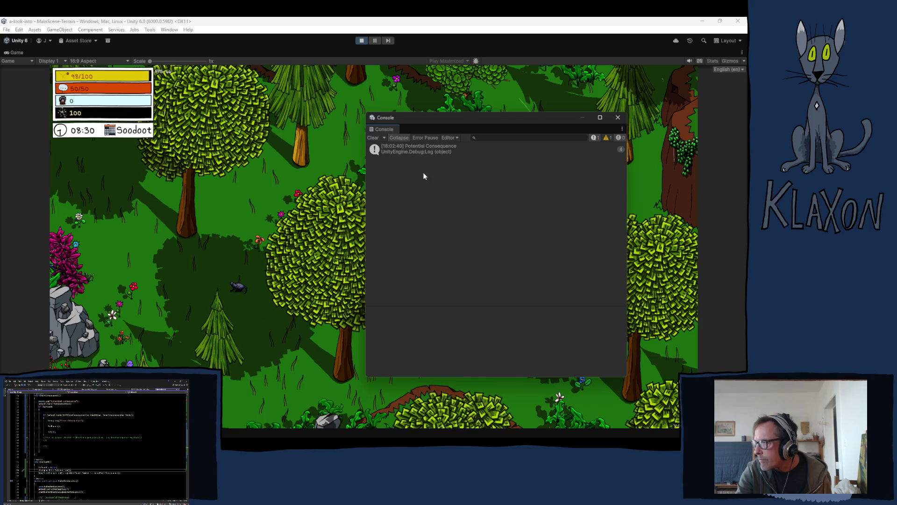
pyautogui.click(373, 137)
pyautogui.click(617, 117)
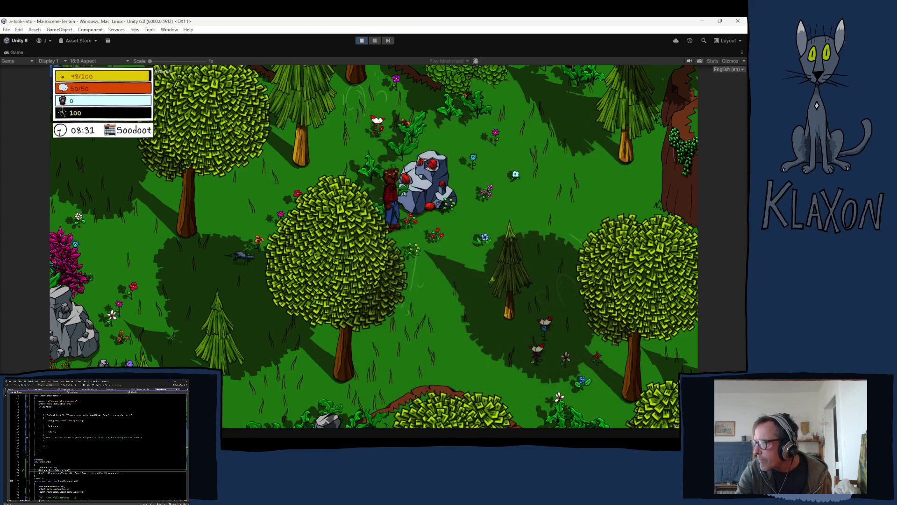
pyautogui.press('a')
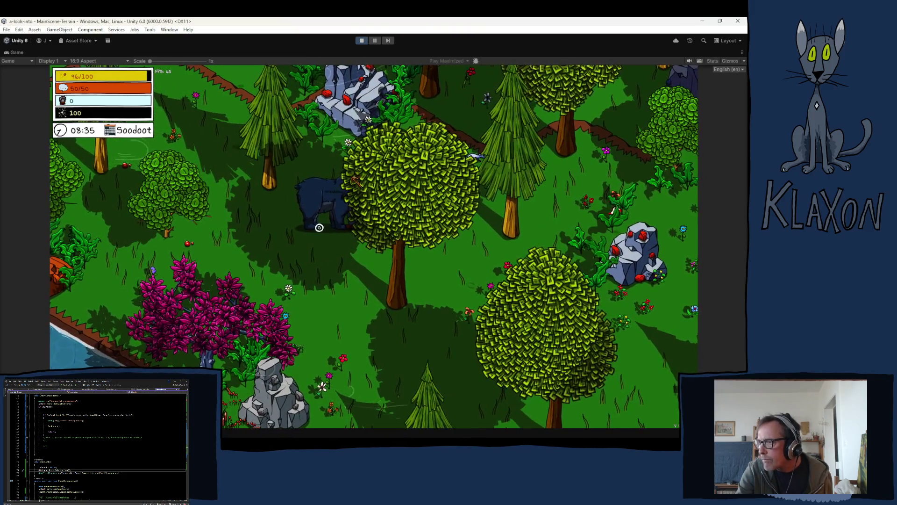
pyautogui.press('e')
pyautogui.press('a')
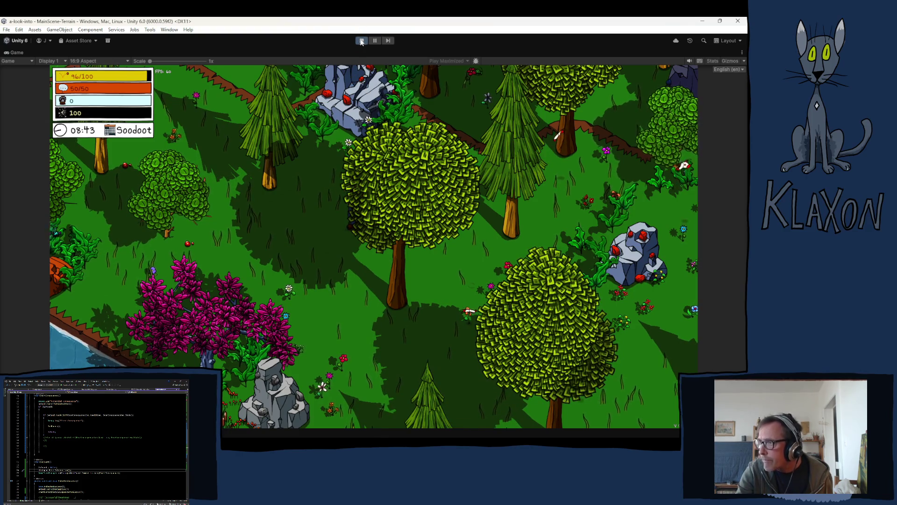
pyautogui.hotkey('ctrl', 'p')
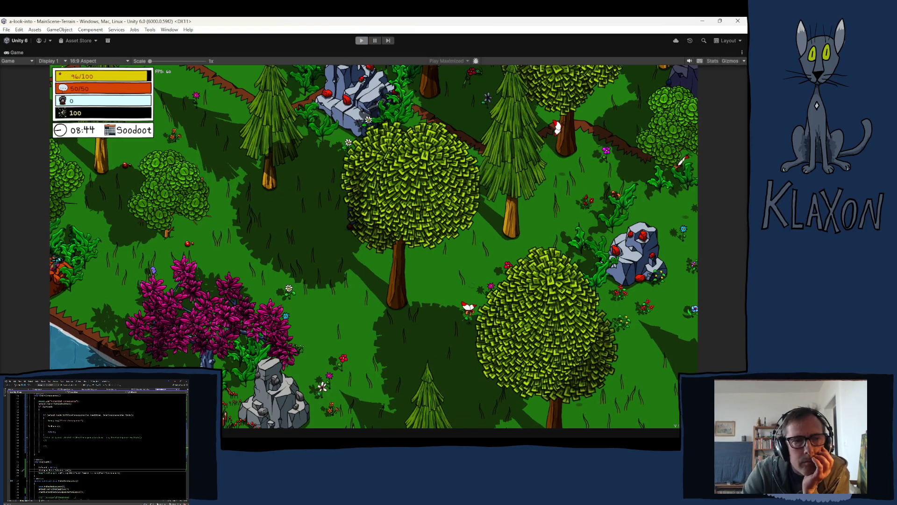
pyautogui.scroll(-5, 100, 446)
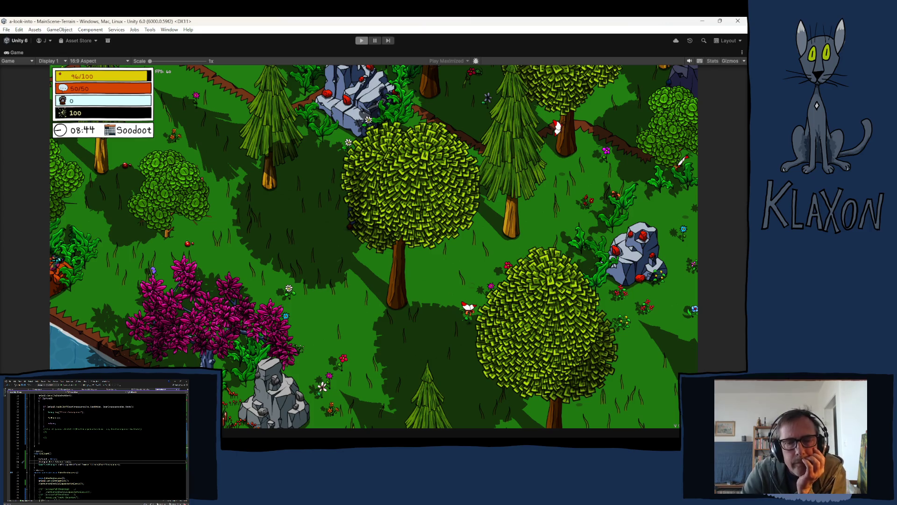
pyautogui.scroll(-8, 102, 447)
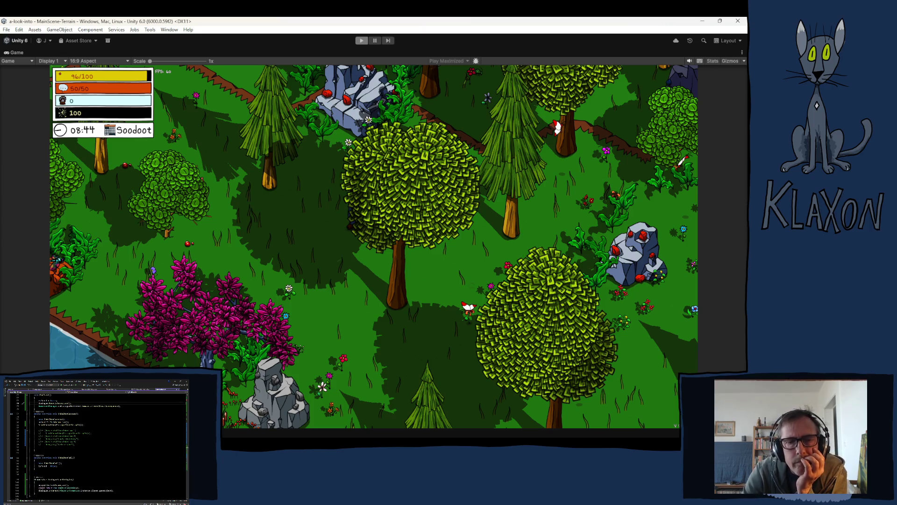
pyautogui.scroll(8, 100, 446)
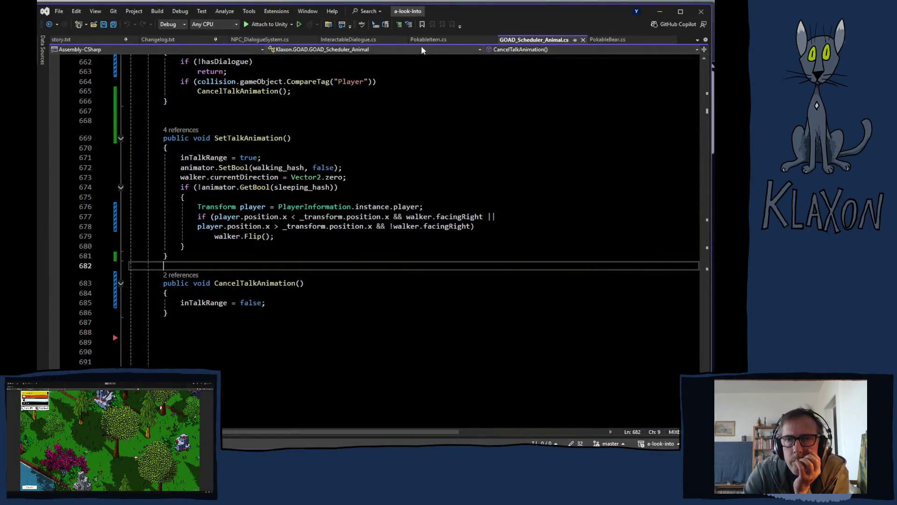
# - In PokableBear.cs, list the CodeLens references to EnactConsequence
pyautogui.click(431, 40)
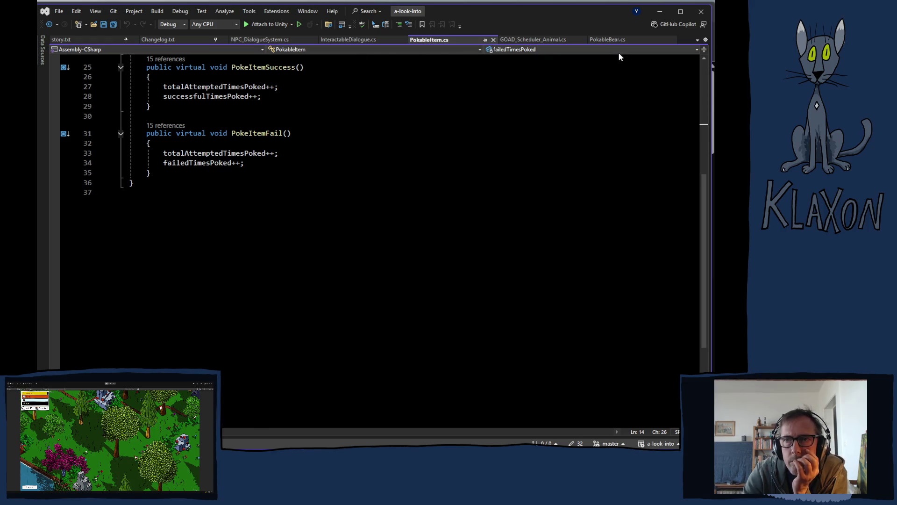
pyautogui.click(610, 41)
pyautogui.scroll(8, 463, 292)
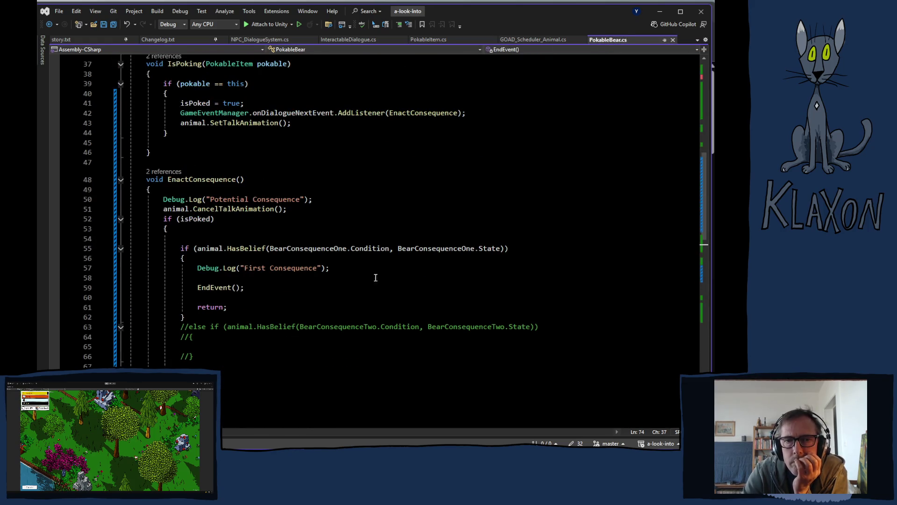
pyautogui.scroll(5, 365, 239)
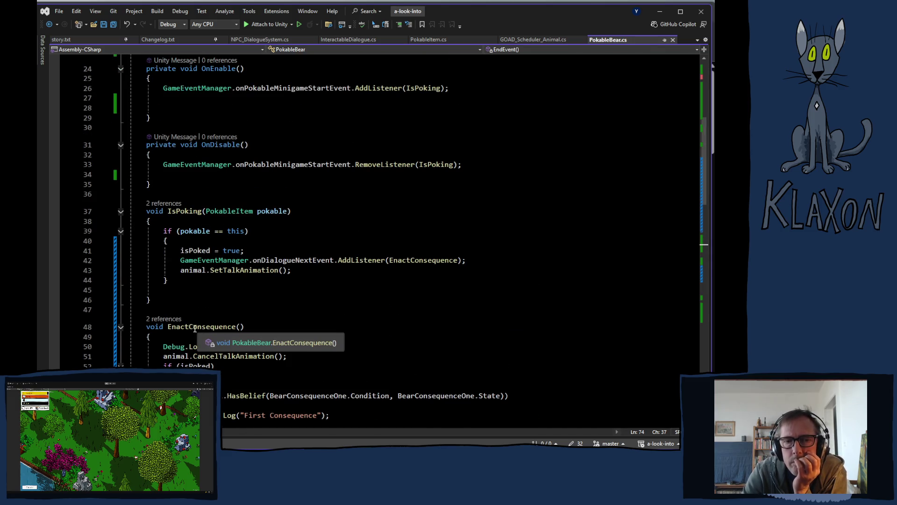
pyautogui.click(185, 327)
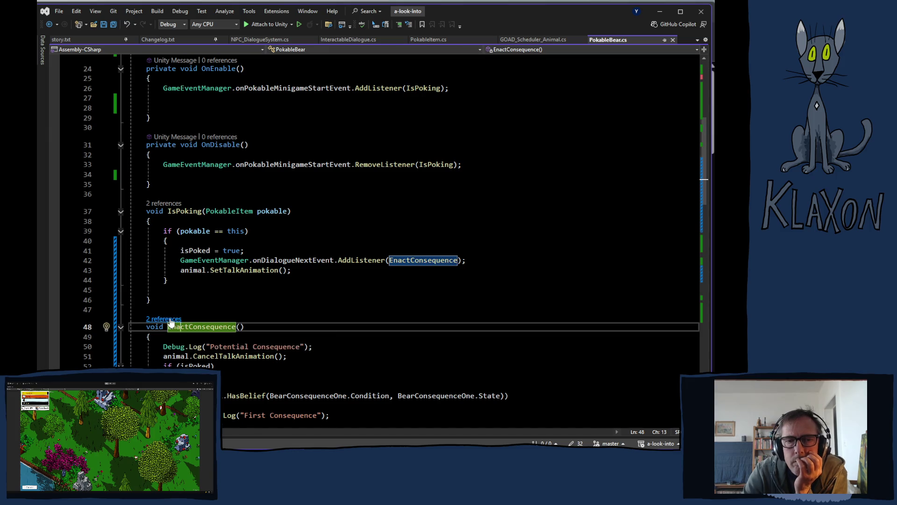
pyautogui.click(169, 318)
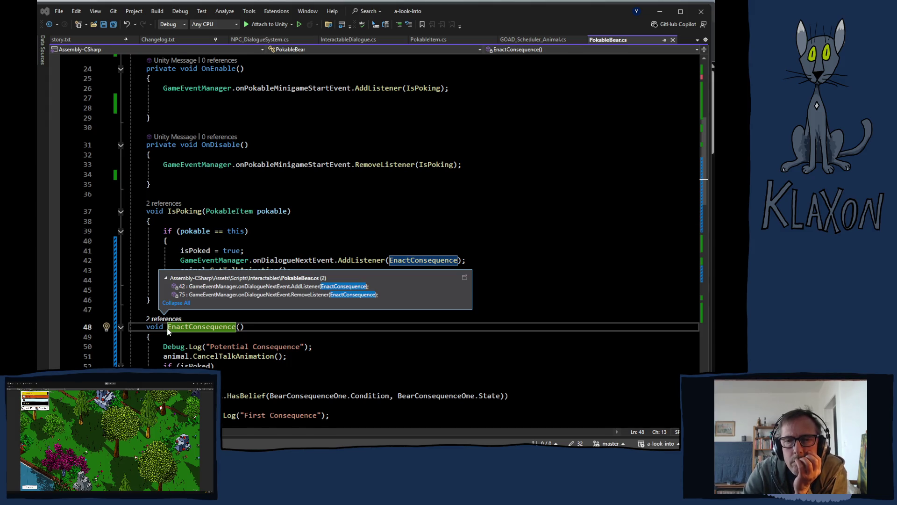
pyautogui.rightClick(268, 250)
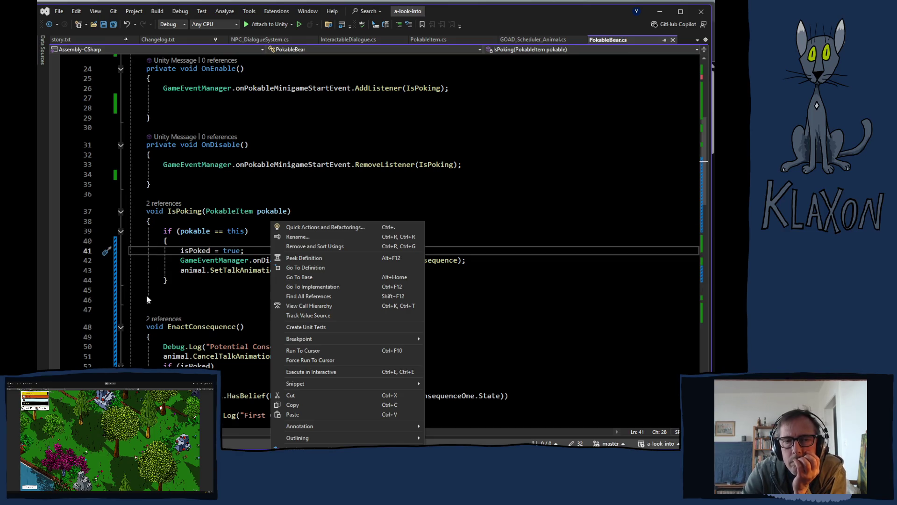
pyautogui.click(181, 294)
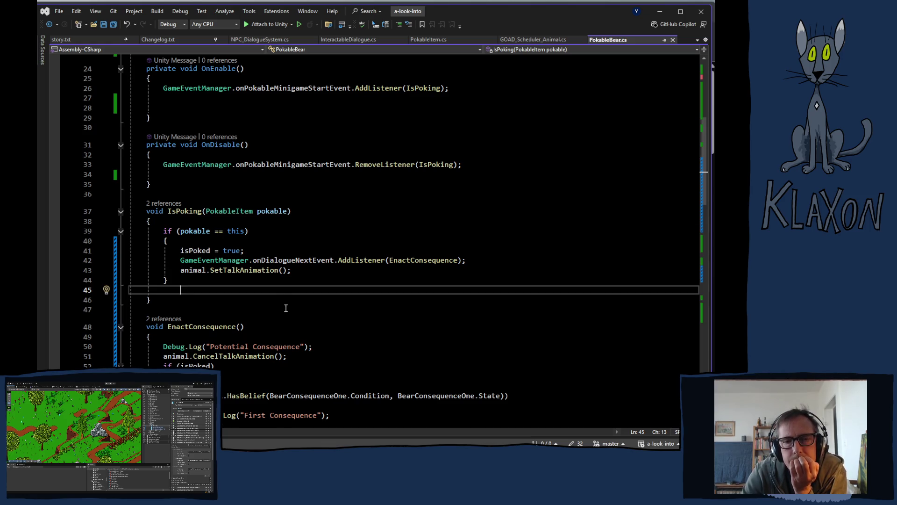
# - Review EndEvent and PokeItemSuccess and select the Potential Consequence Debug.Log line
pyautogui.scroll(-2, 286, 308)
pyautogui.scroll(-6, 280, 317)
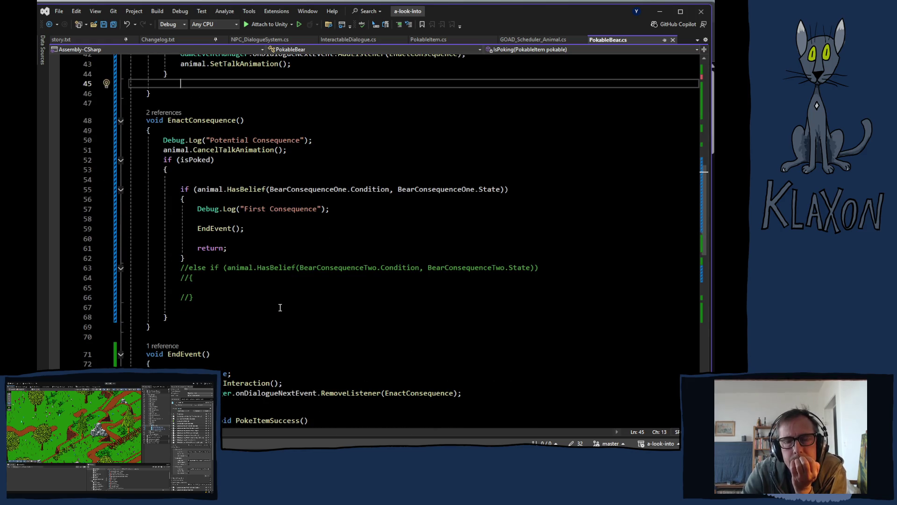
pyautogui.scroll(-2, 279, 314)
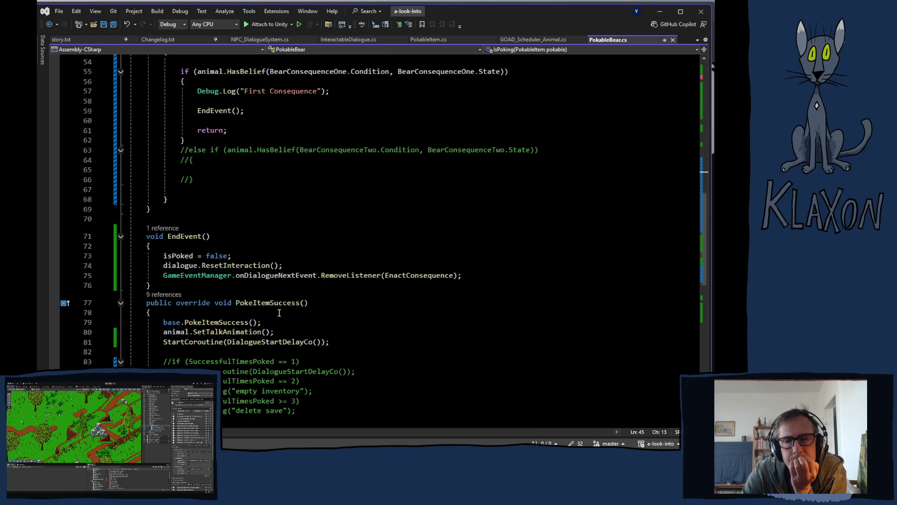
pyautogui.scroll(-1, 279, 312)
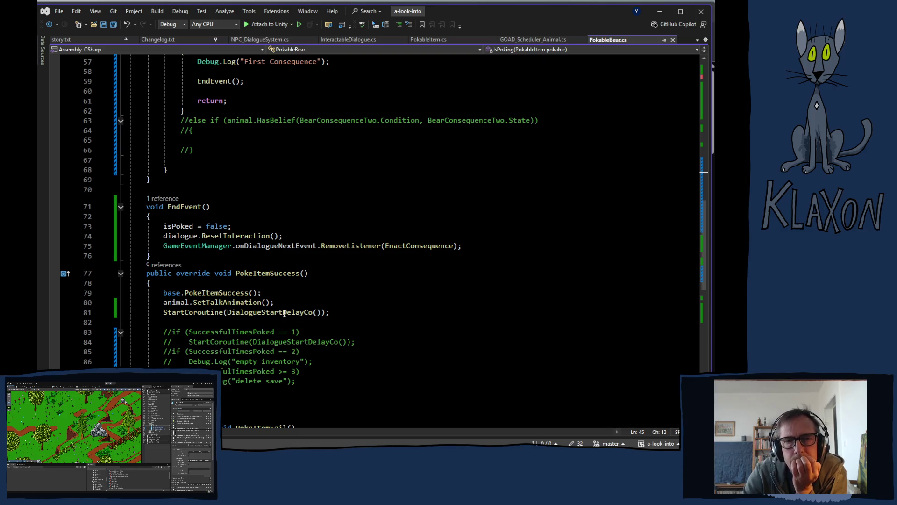
pyautogui.scroll(-2, 328, 294)
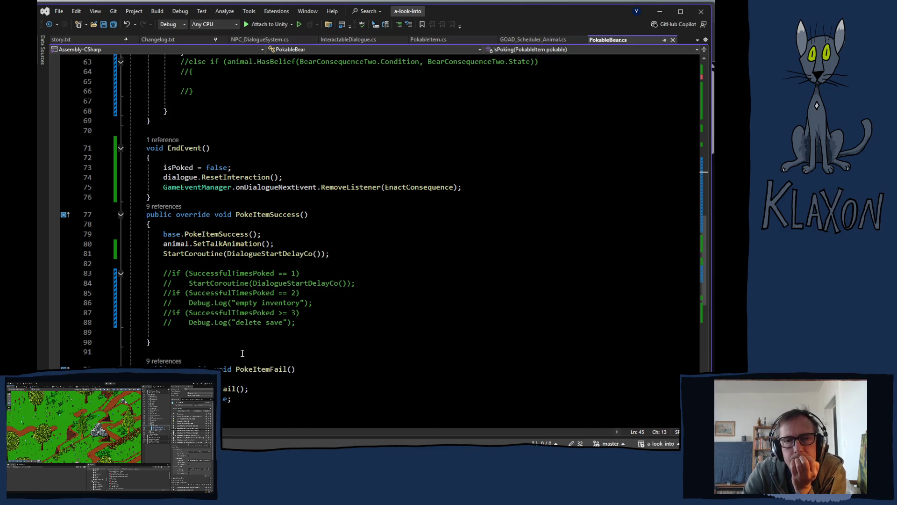
pyautogui.scroll(7, 209, 337)
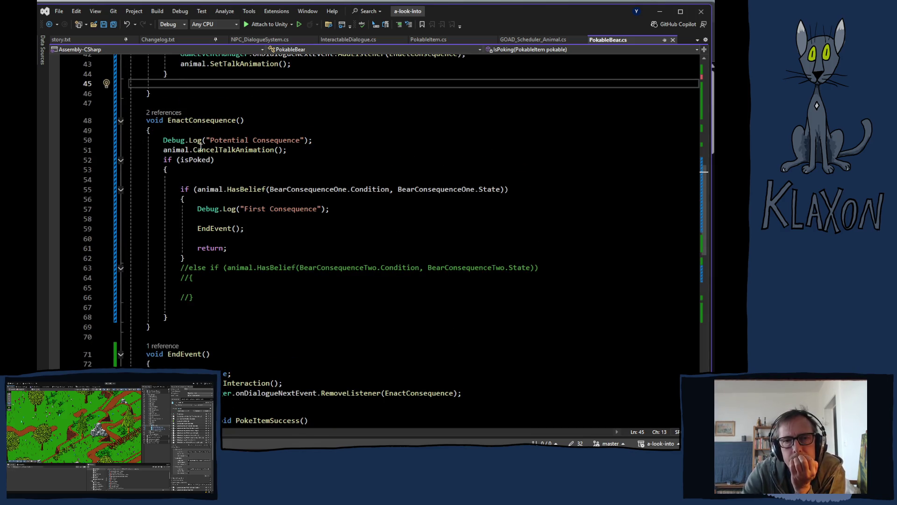
pyautogui.moveTo(160, 140); pyautogui.dragTo(316, 140)
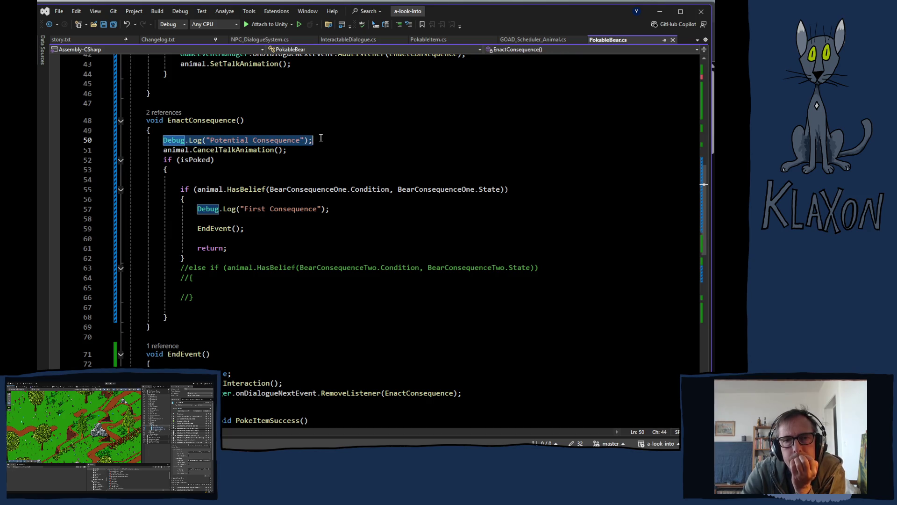
pyautogui.scroll(-5, 255, 327)
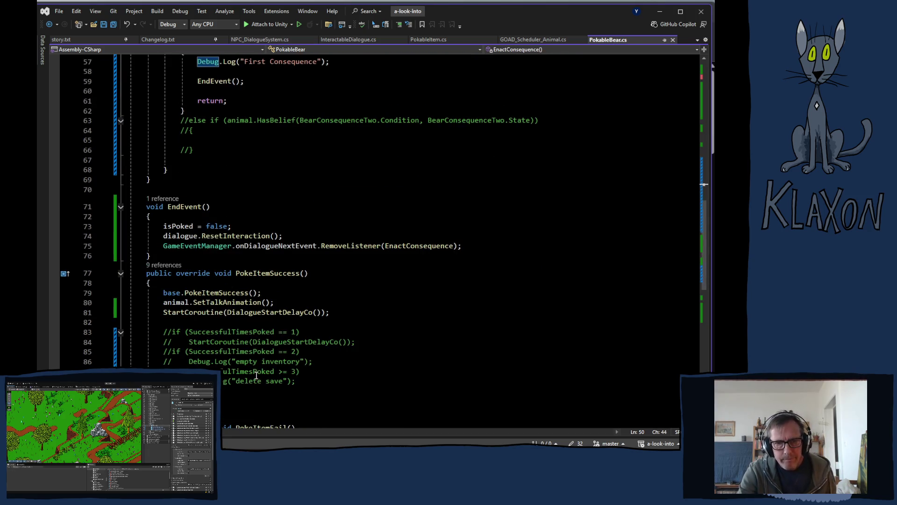
pyautogui.scroll(-2, 233, 343)
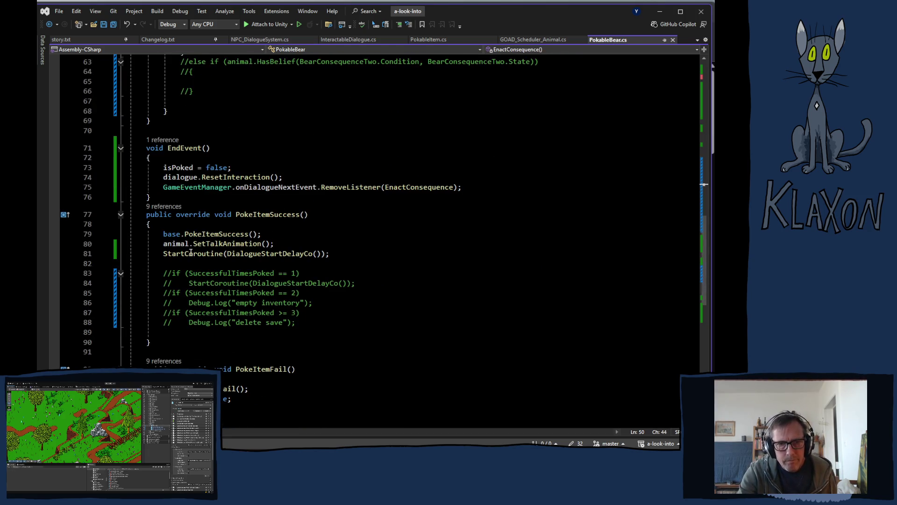
# - Insert the log line at line 82 with message 'Successful Poke' and save PokableBear.cs
pyautogui.click(170, 264)
pyautogui.press('Tab')
pyautogui.moveTo(211, 265); pyautogui.dragTo(297, 266)
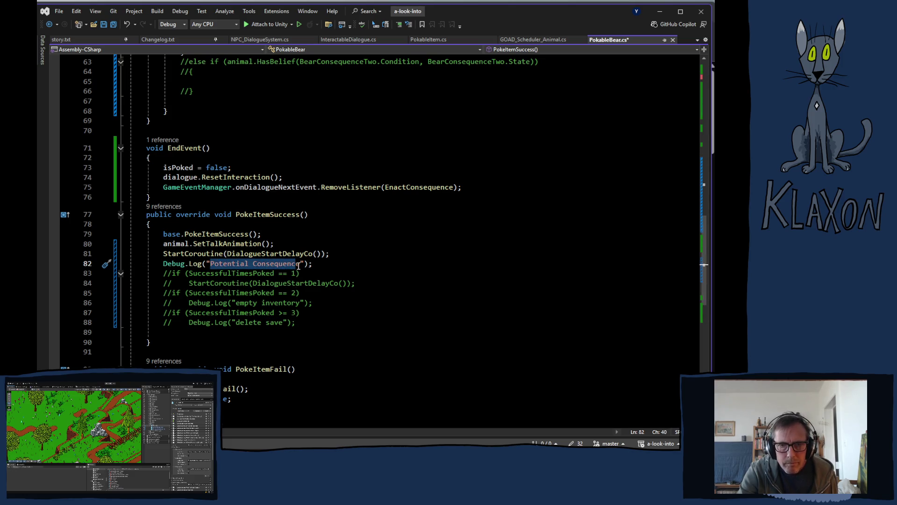
pyautogui.write('Successful Po')
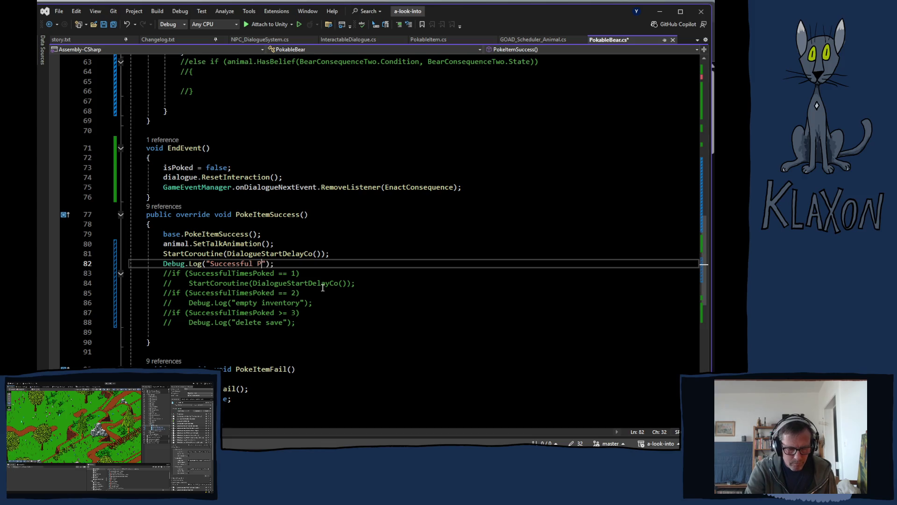
pyautogui.write('ke')
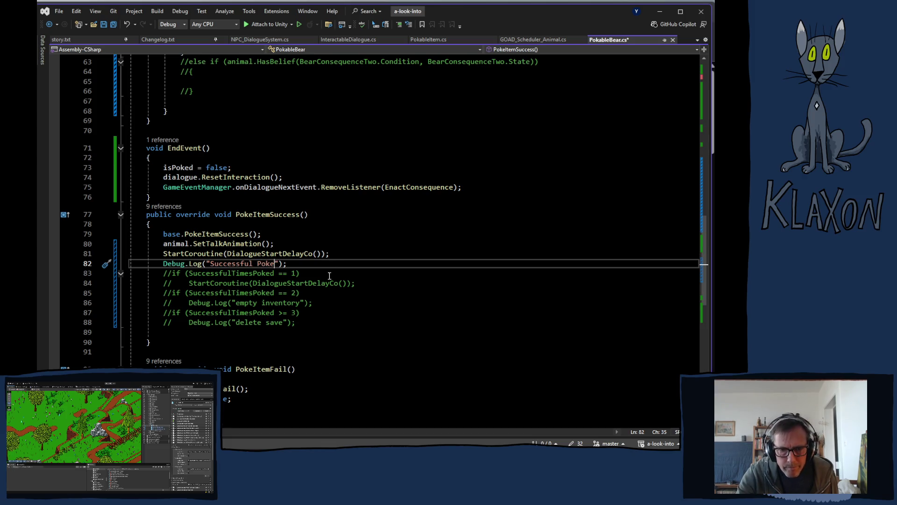
pyautogui.hotkey('ctrl', 's')
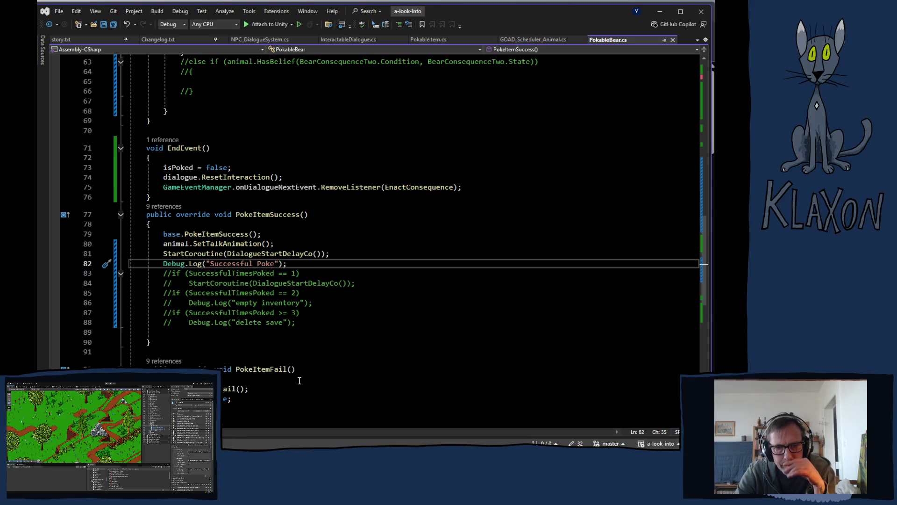
# - Go to the base PokeItemSuccess definition in PokableItem.cs
pyautogui.scroll(-4, 299, 380)
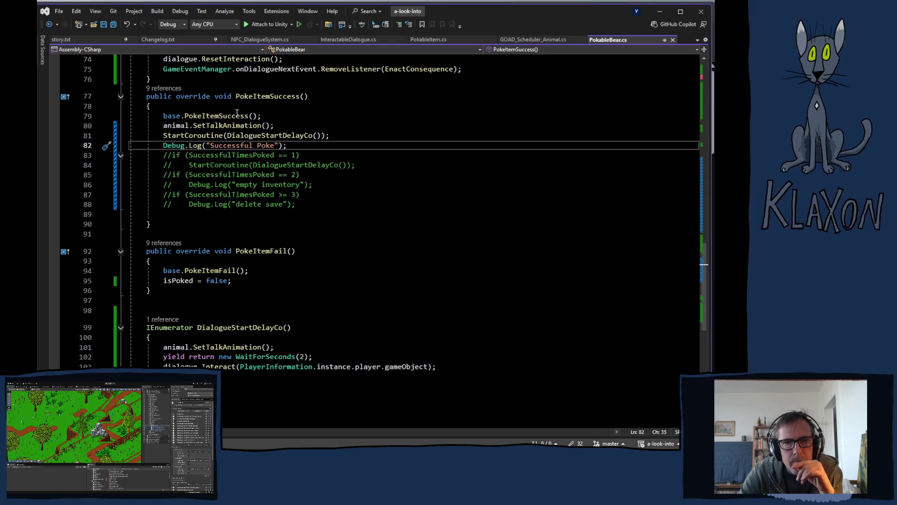
pyautogui.moveTo(210, 118)
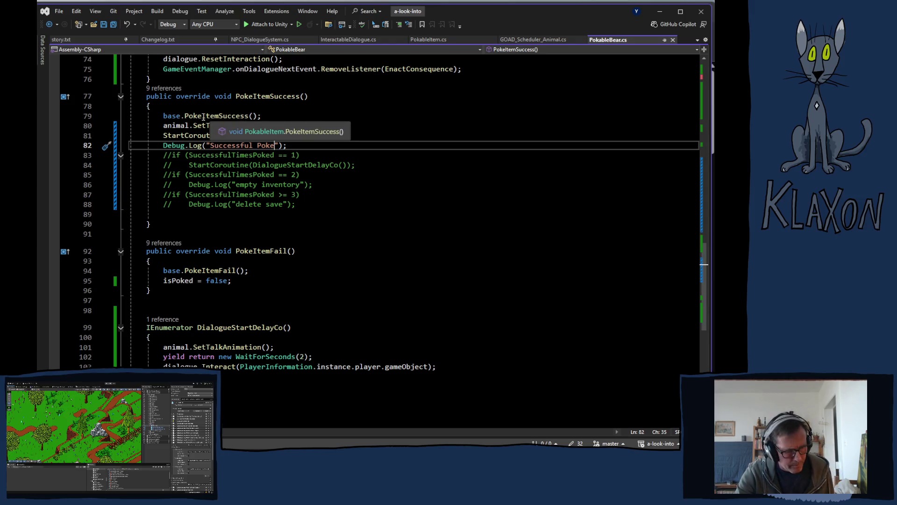
pyautogui.keyDown('ctrl'); pyautogui.click(203, 116); pyautogui.keyUp('ctrl')
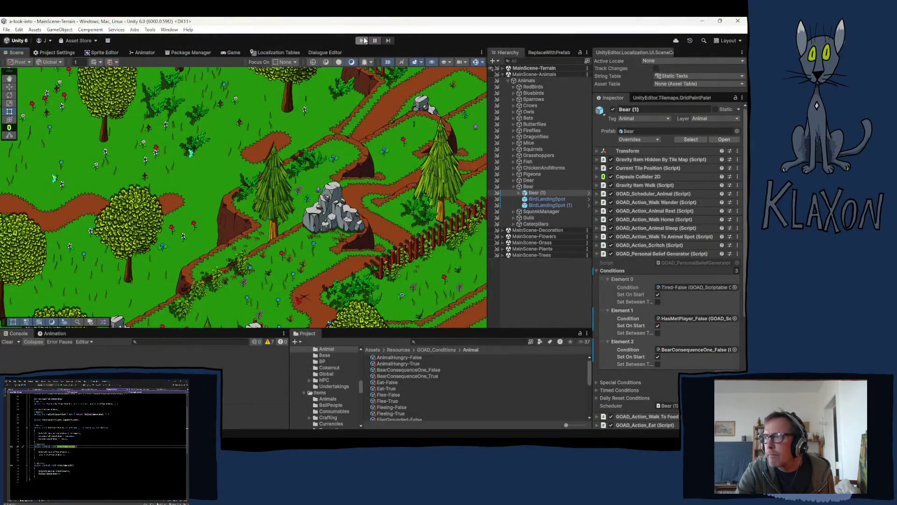
# - Start Unity play mode to retest with the Successful Poke log in place
pyautogui.click(362, 40)
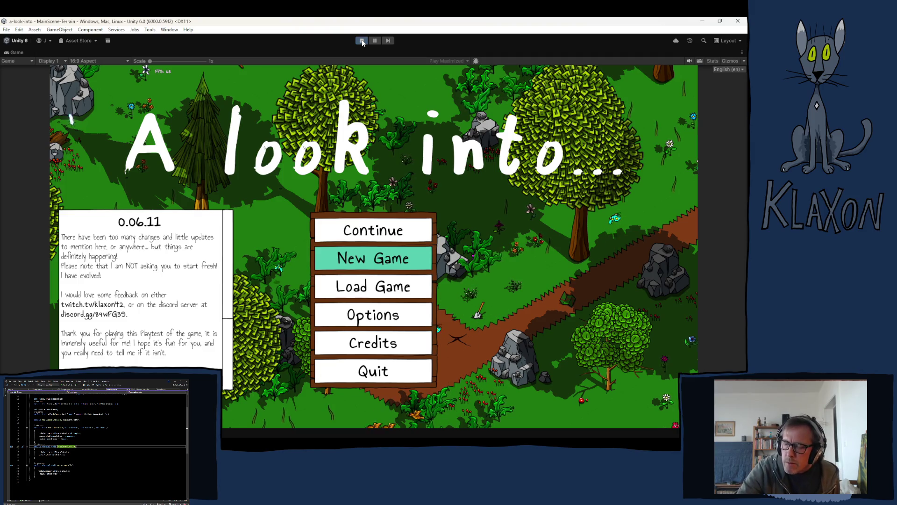
# - Start a new game from the main menu and begin playing
pyautogui.click(356, 263)
pyautogui.click(348, 303)
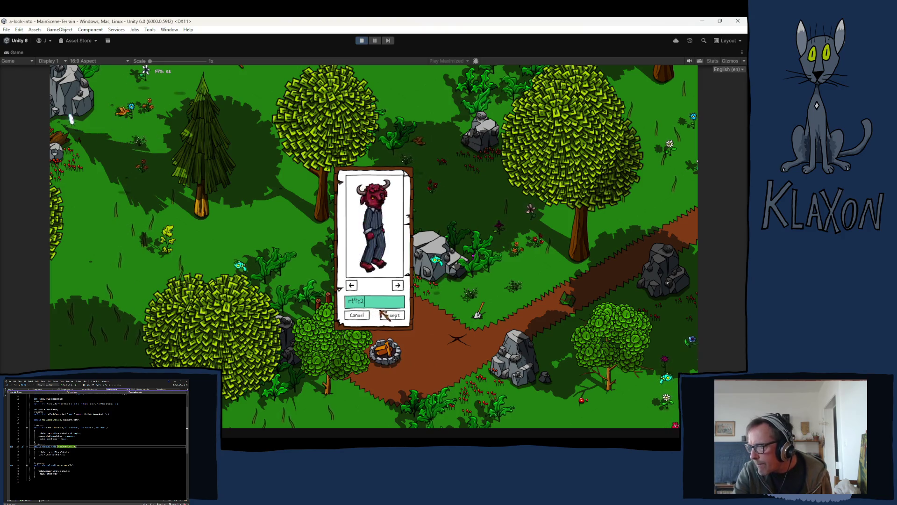
pyautogui.click(383, 313)
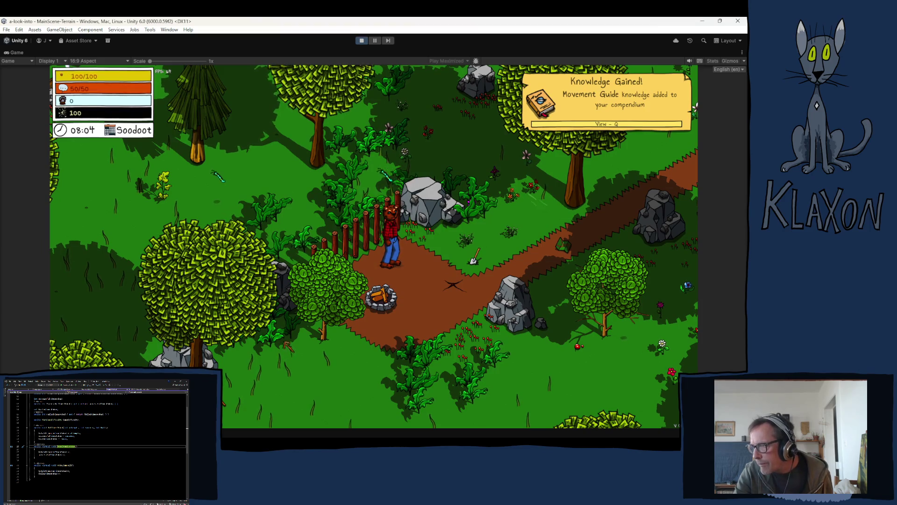
# - Add a Poking Stick to the inventory using the debug toolbar's Add the thing
pyautogui.press('`')
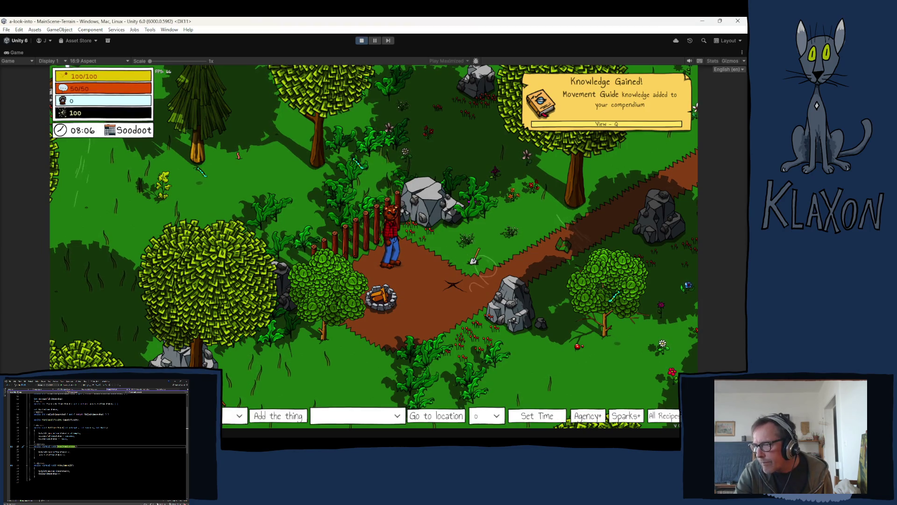
pyautogui.click(235, 416)
pyautogui.scroll(-5, 159, 341)
pyautogui.scroll(4, 159, 341)
pyautogui.scroll(-2, 159, 341)
pyautogui.click(153, 343)
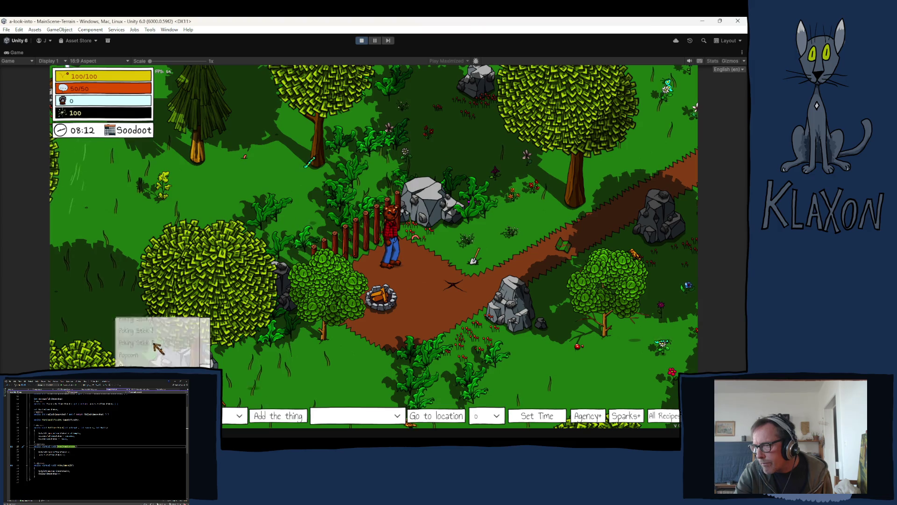
pyautogui.click(276, 416)
pyautogui.press('i')
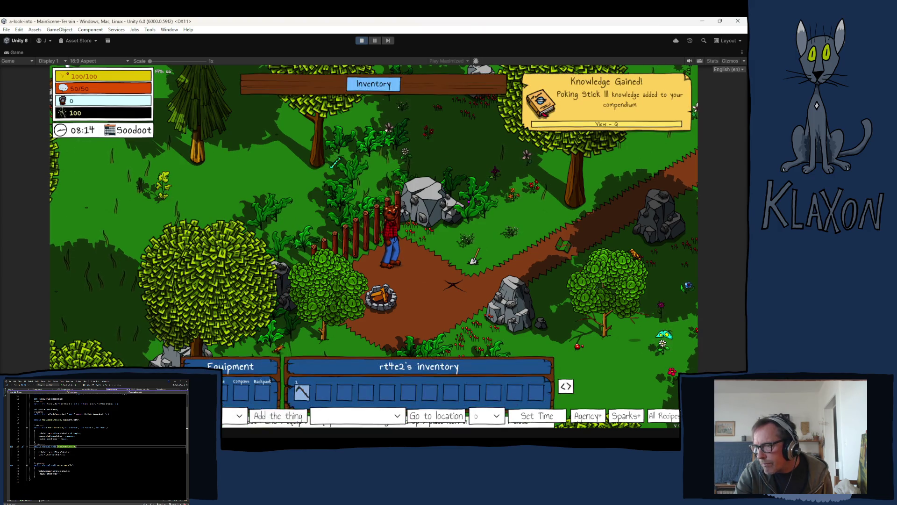
# - Travel to the Bear location with the debug Go to location option
pyautogui.click(392, 414)
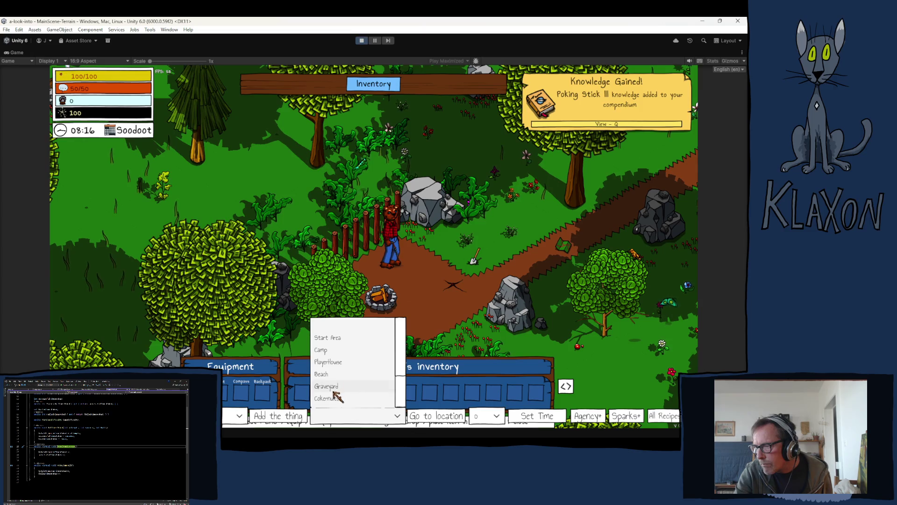
pyautogui.scroll(-2, 334, 397)
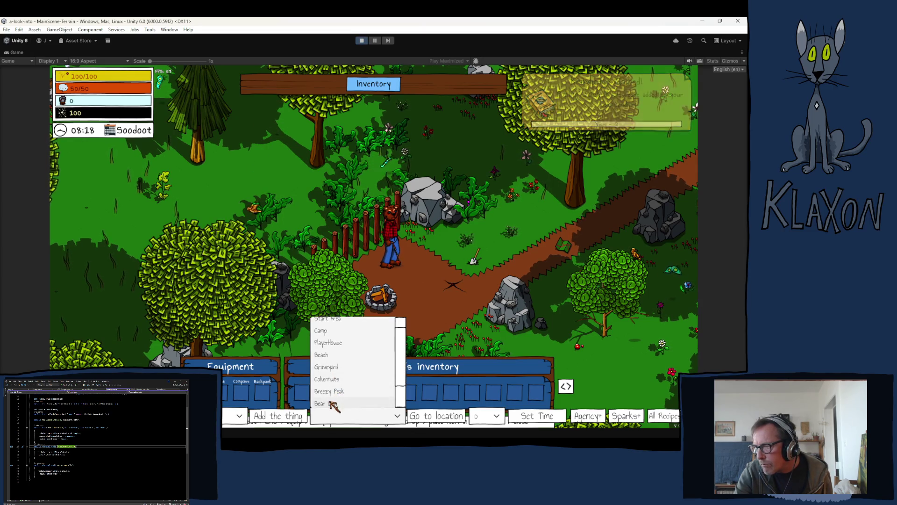
pyautogui.click(333, 404)
pyautogui.click(434, 415)
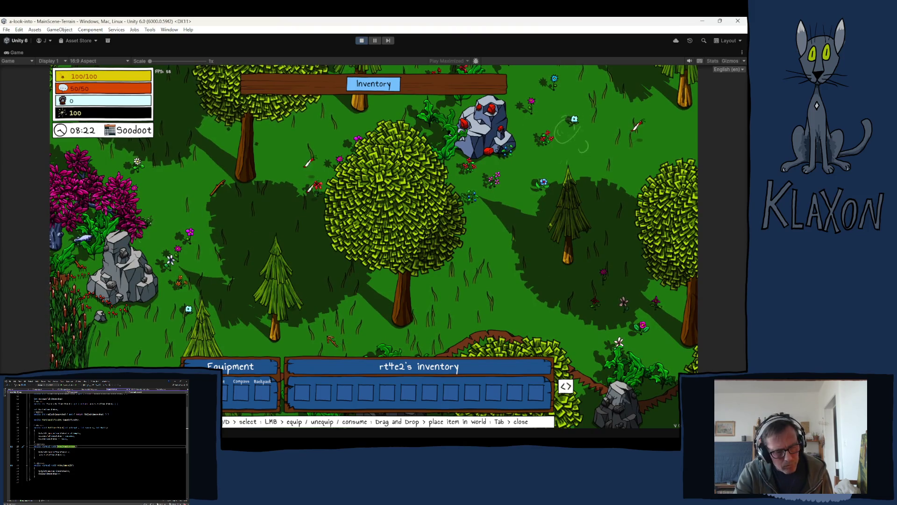
# - Walk to the blue bear, poke it, solve the puzzle, dismiss its dialogue, and open the Console
pyautogui.press('Tab')
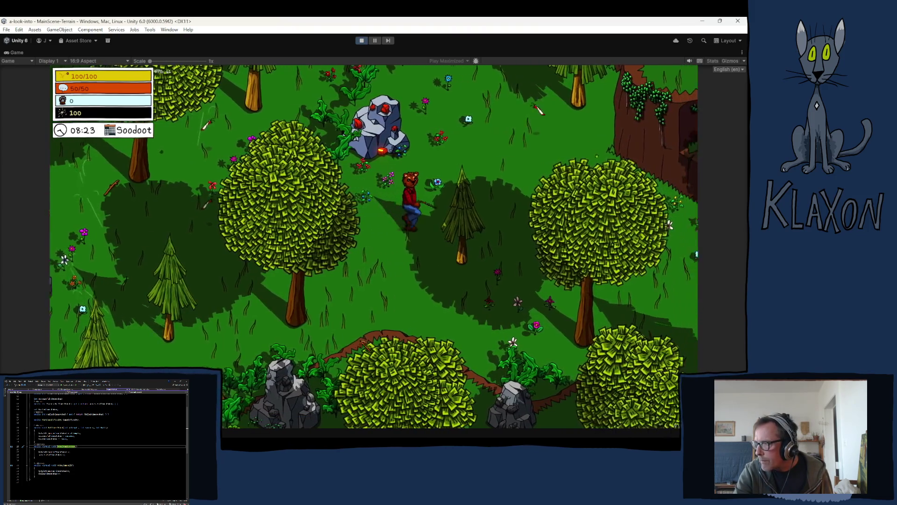
pyautogui.press('d')
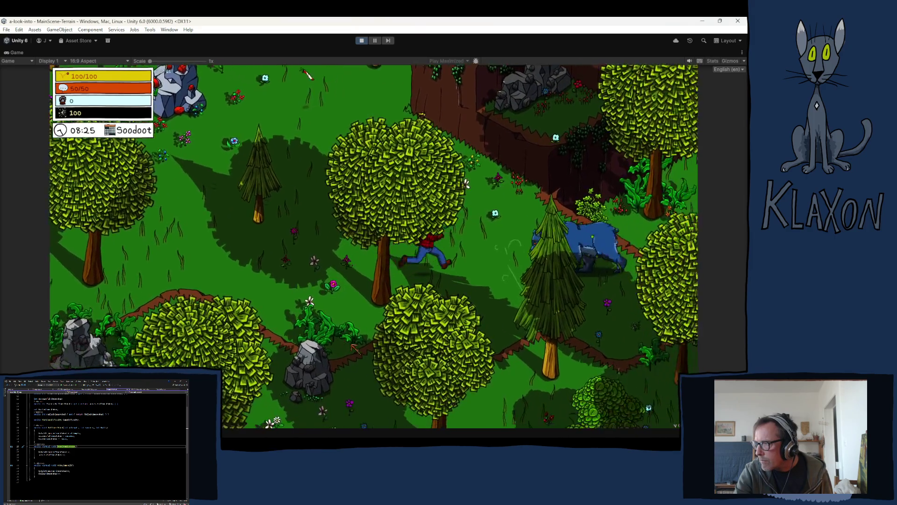
pyautogui.press('d')
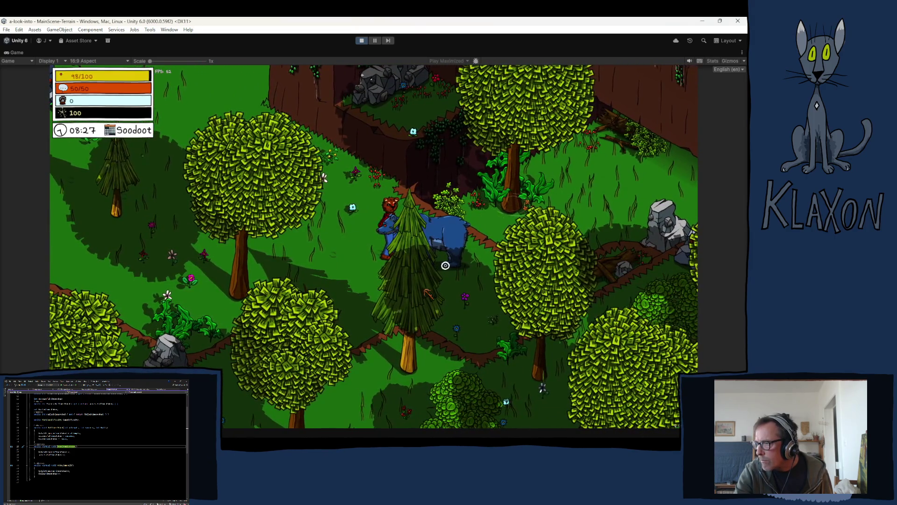
pyautogui.press('e')
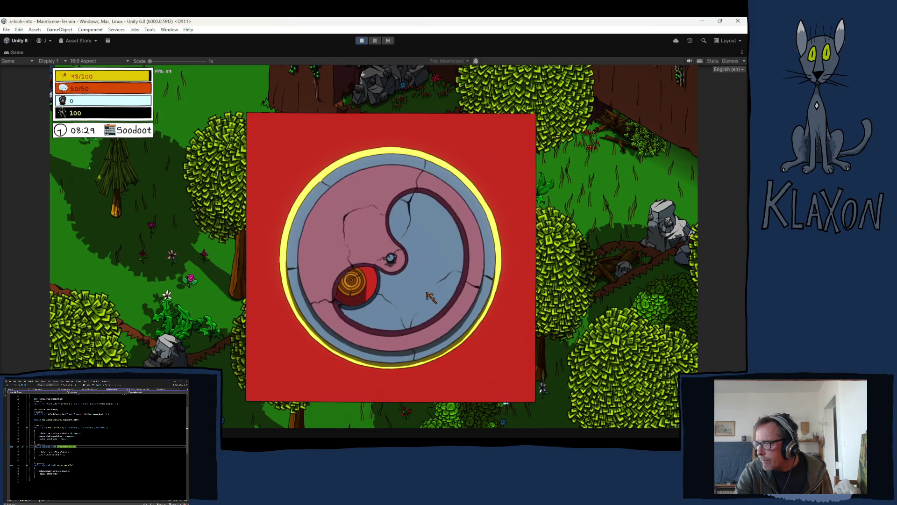
pyautogui.press('d')
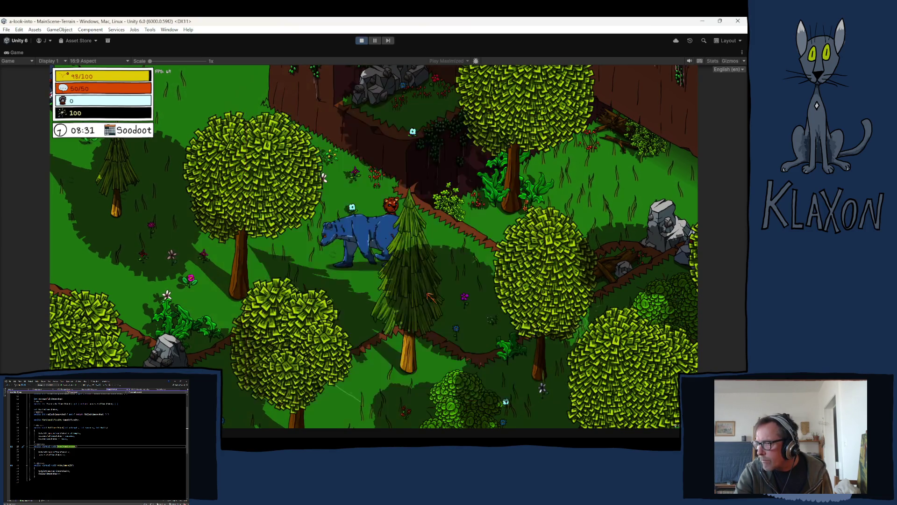
pyautogui.press('space')
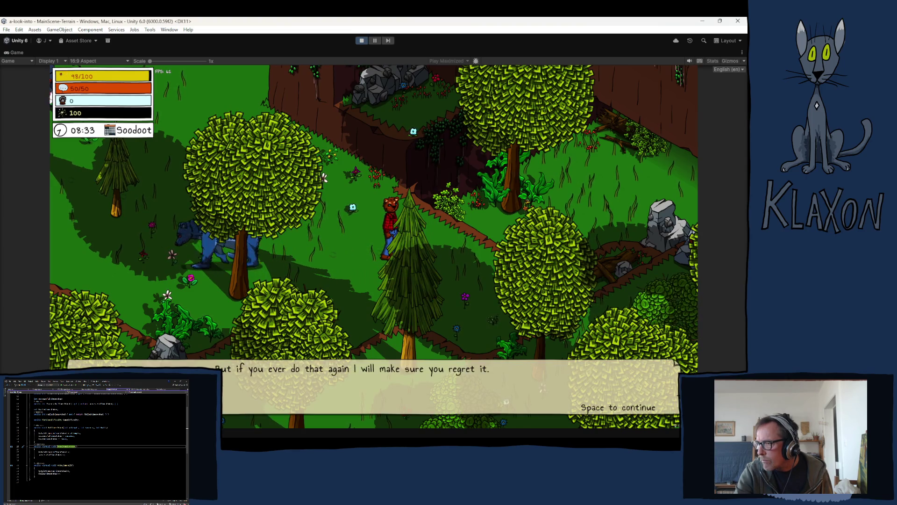
pyautogui.press('space')
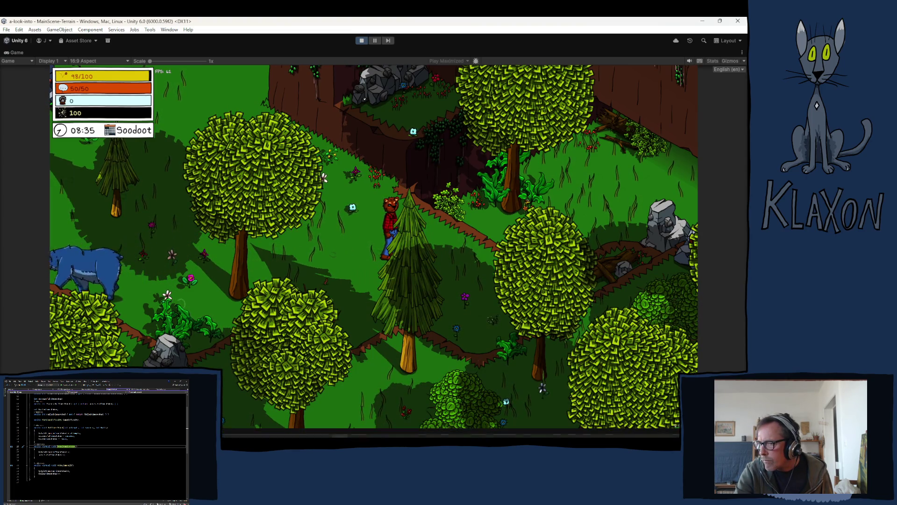
pyautogui.hotkey('ctrl', 'shift', 'c')
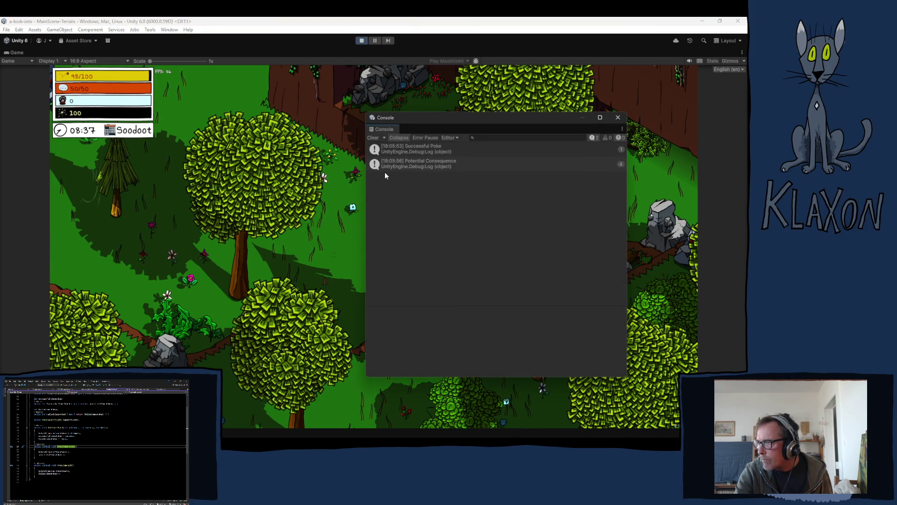
# - Clear the Console logs, then walk back to the bear and poke it again
pyautogui.click(373, 138)
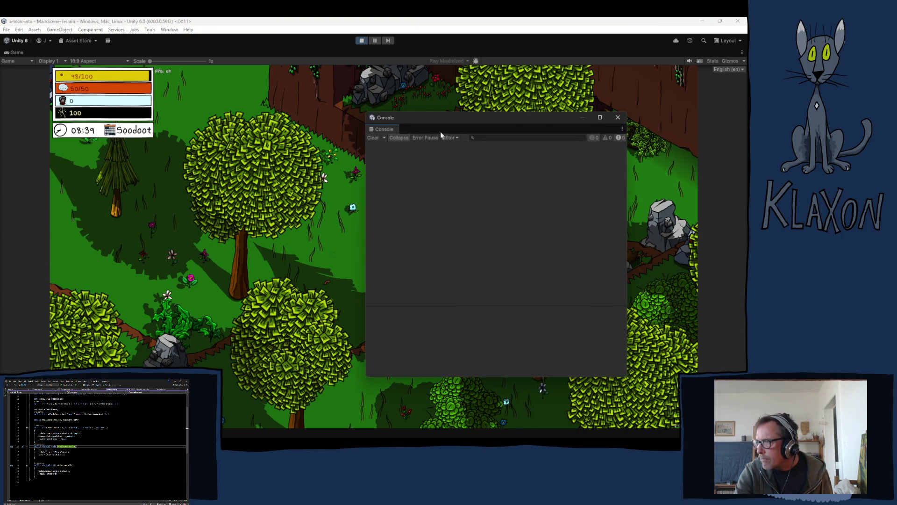
pyautogui.click(618, 117)
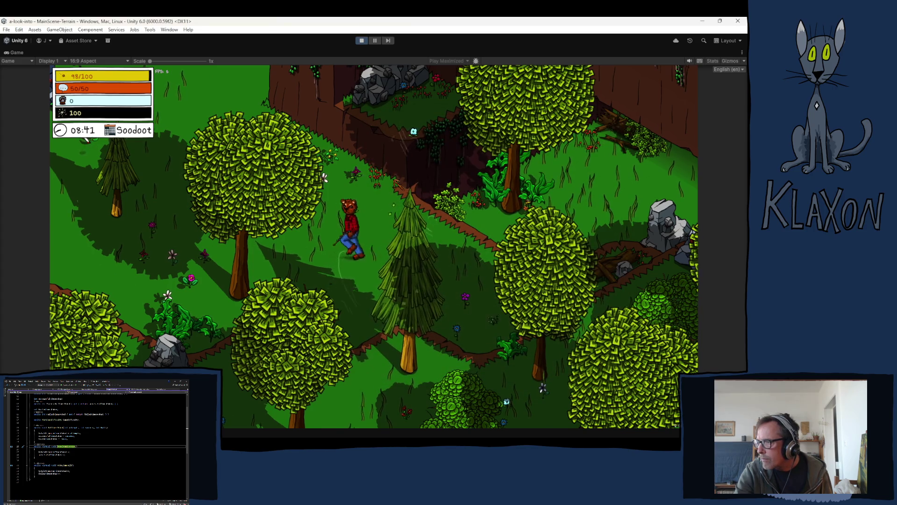
pyautogui.press('a')
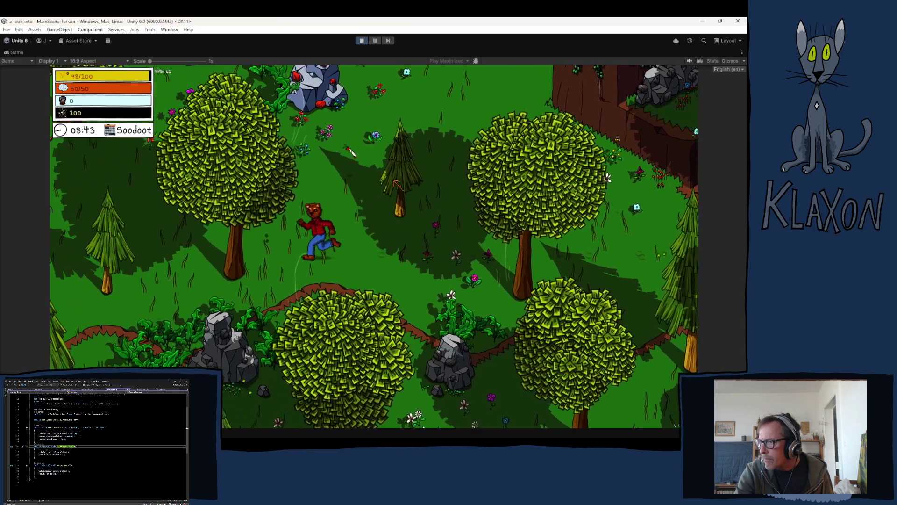
pyautogui.press('a')
pyautogui.press('s')
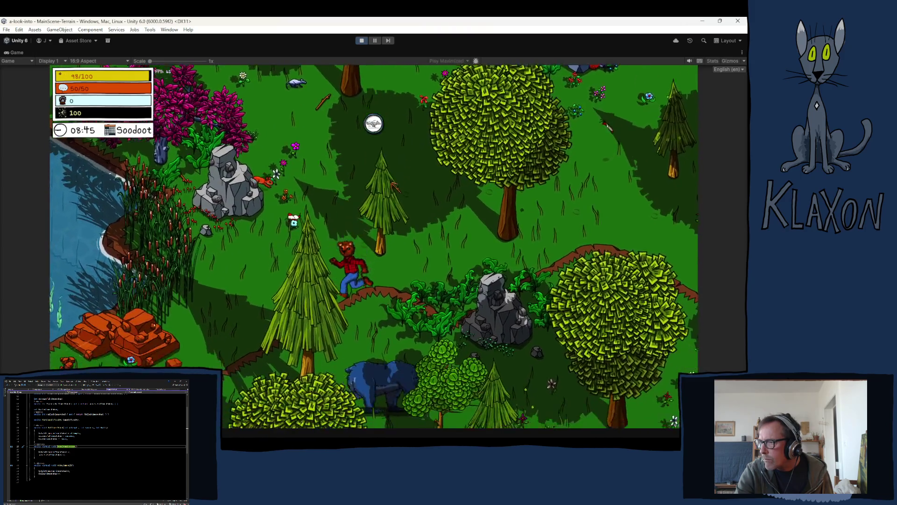
pyautogui.press('w')
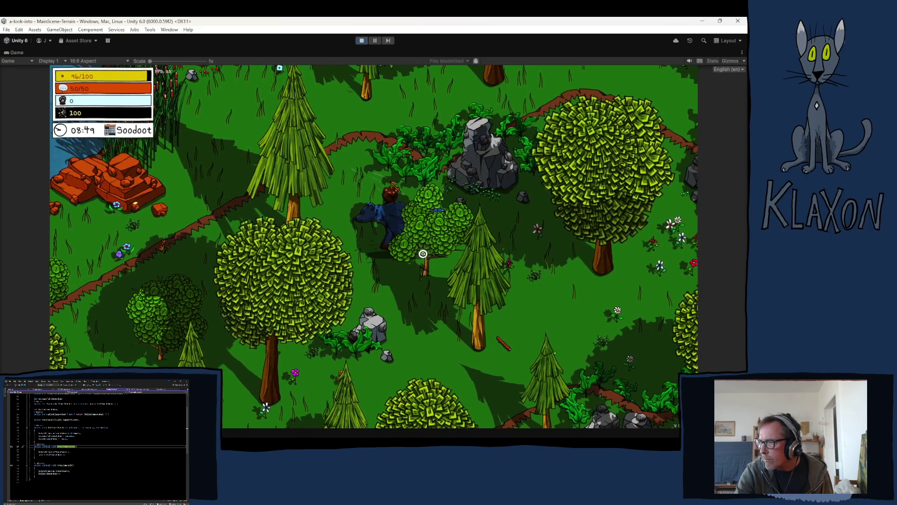
pyautogui.click(425, 254)
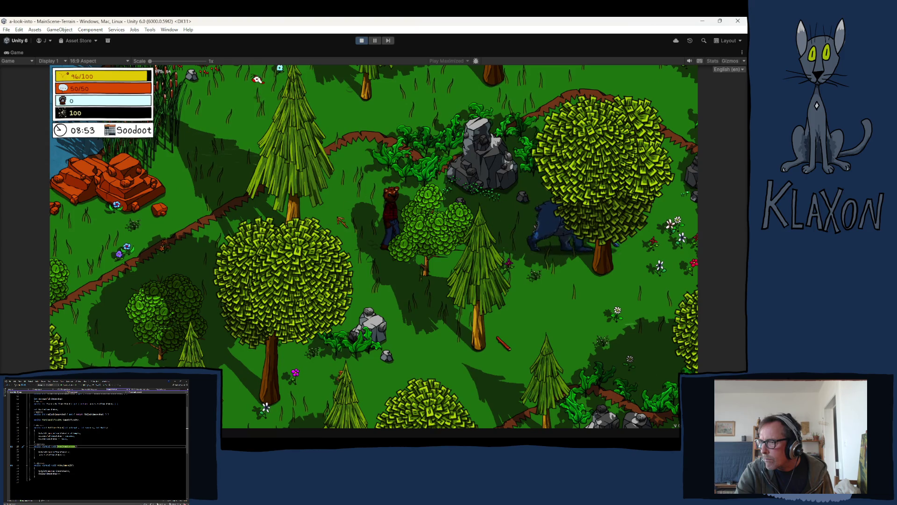
# - Review the new log messages, then stop play mode
pyautogui.hotkey('ctrl', 'shift', 'c')
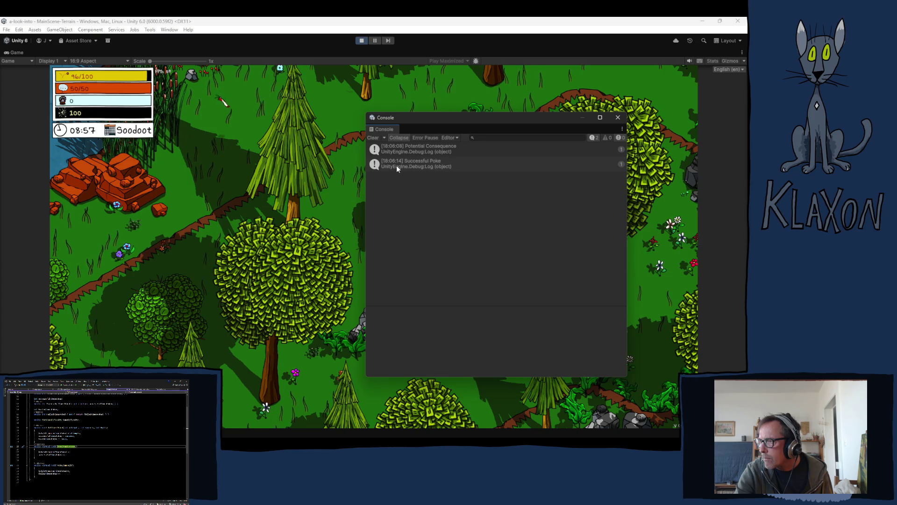
pyautogui.click(619, 117)
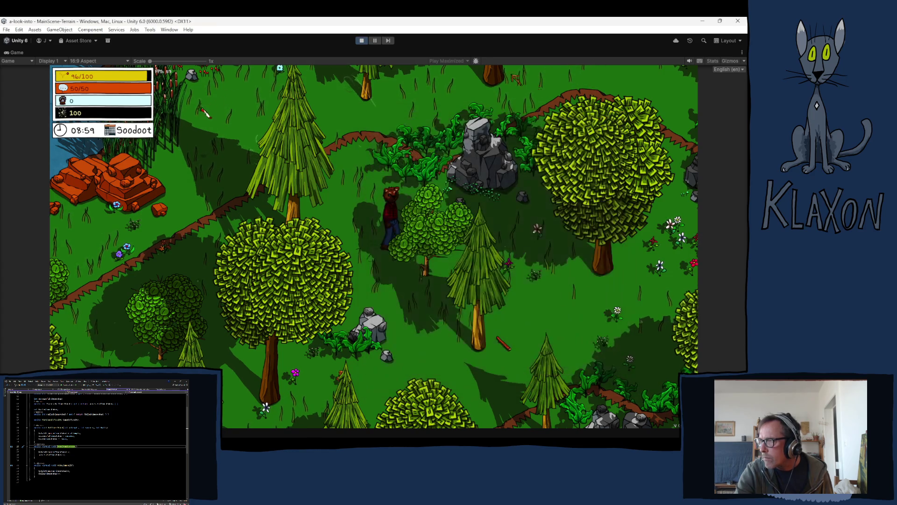
pyautogui.click(361, 41)
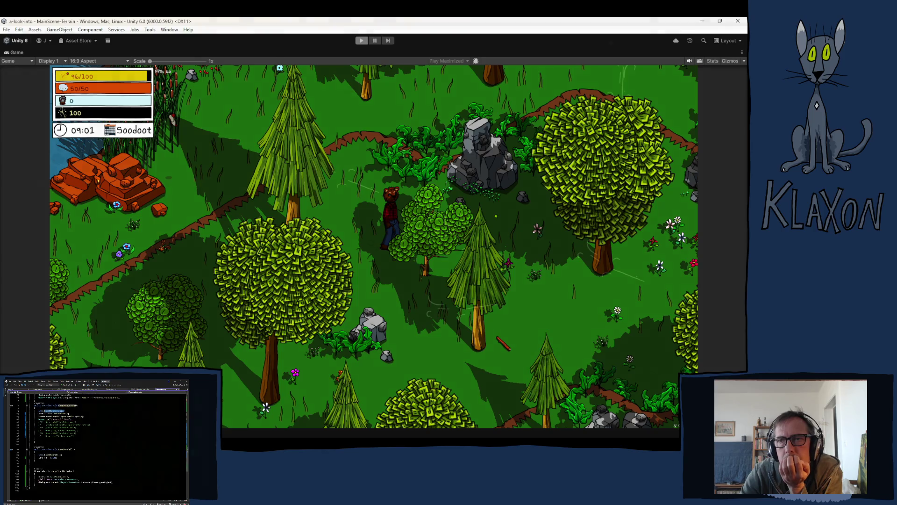
pyautogui.scroll(-3, 341, 345)
pyautogui.scroll(4, 341, 345)
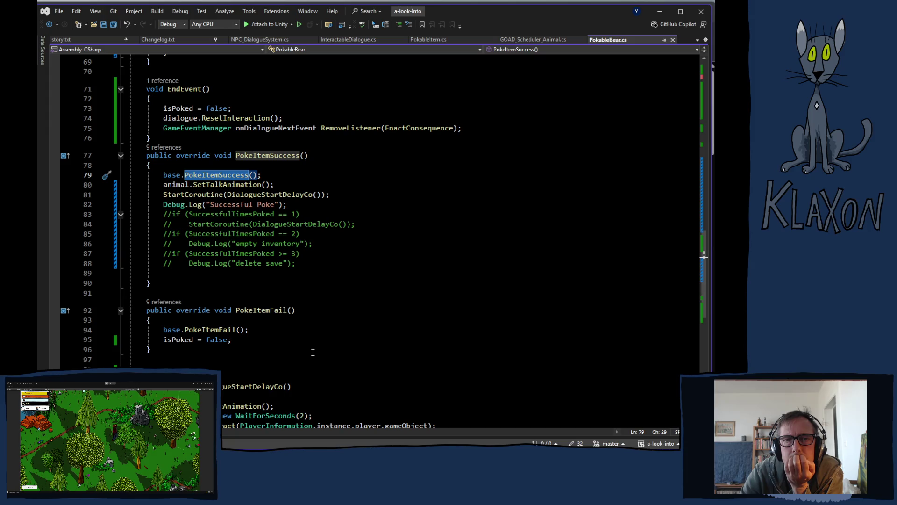
pyautogui.scroll(-2, 318, 314)
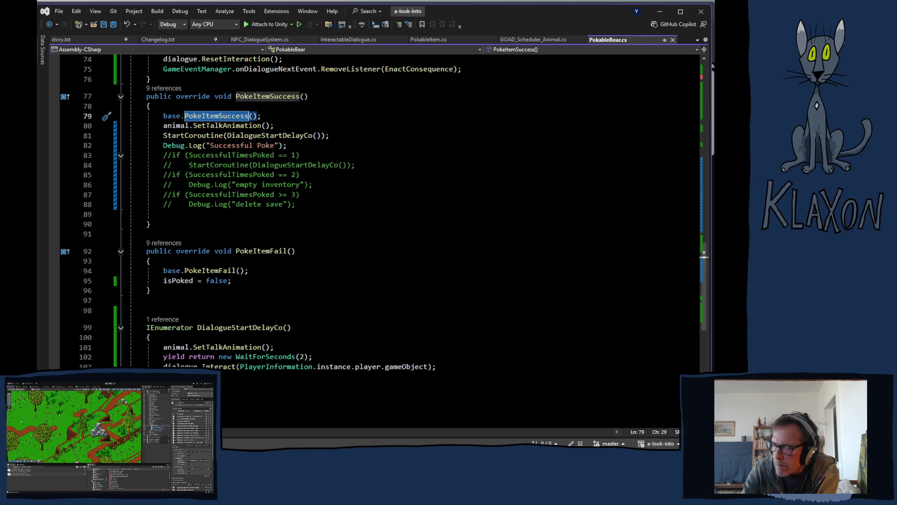
pyautogui.hotkey('alt', 'Tab')
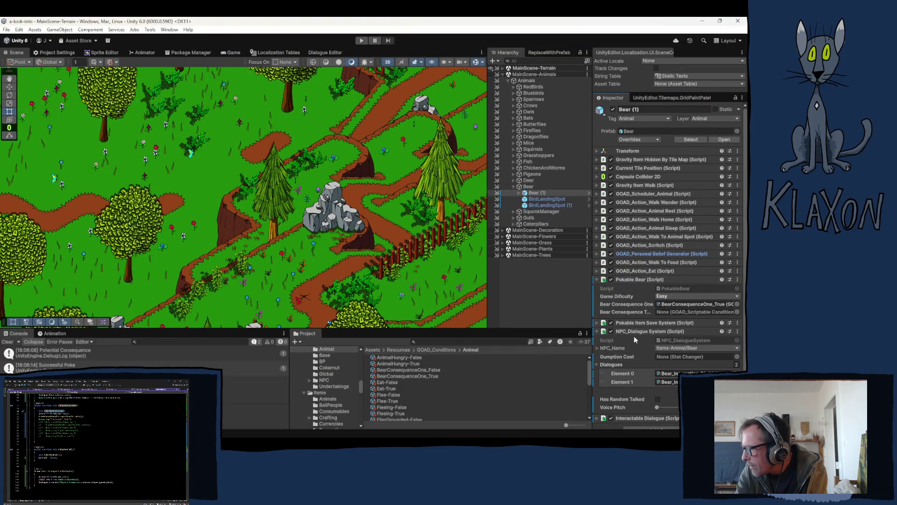
# - Scroll the Inspector to Bear (1)'s NPC_Dialogue System values, including Has Random Talked
pyautogui.scroll(-1, 633, 336)
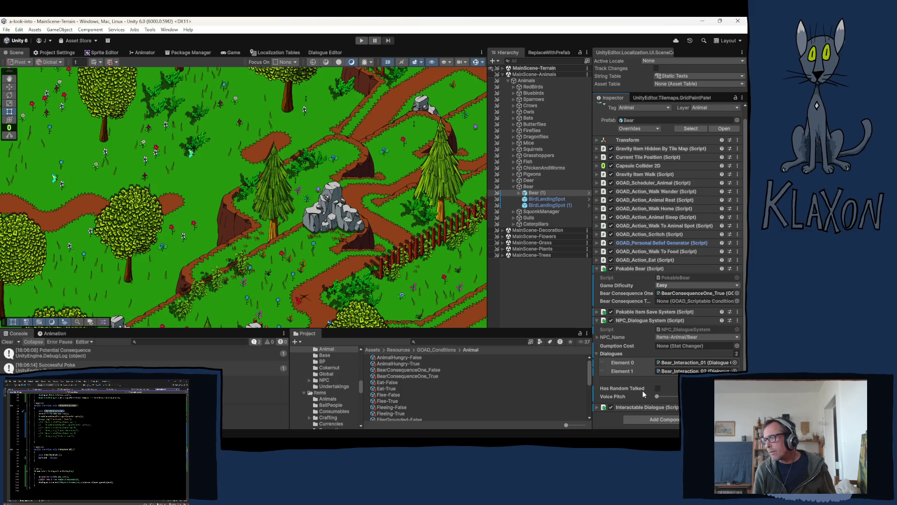
pyautogui.moveTo(620, 439)
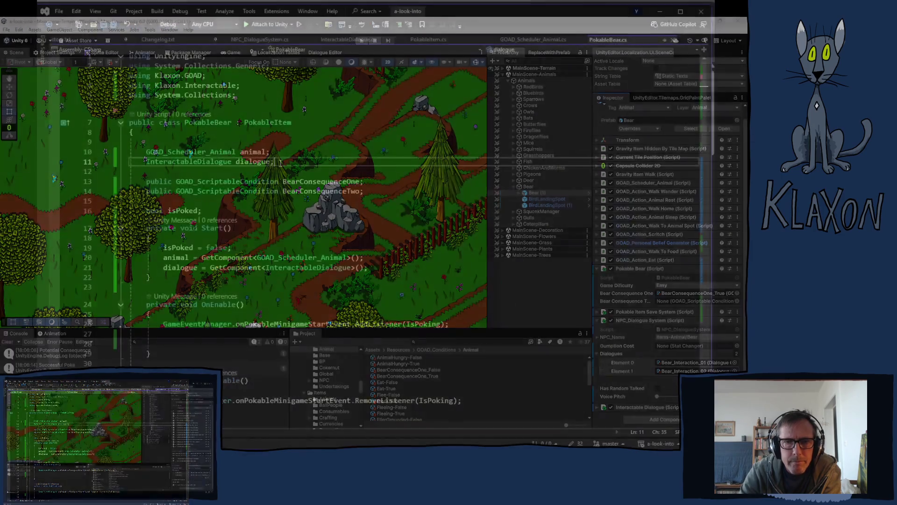
# - Rename InteractableDialogue to interactableDialogue throughout PokableBear.cs and save the file
pyautogui.press('Return')
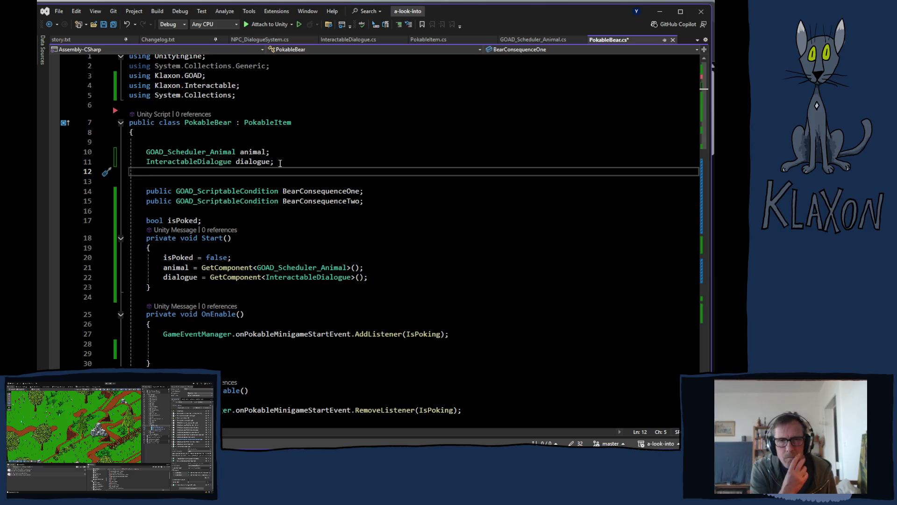
pyautogui.rightClick(252, 162)
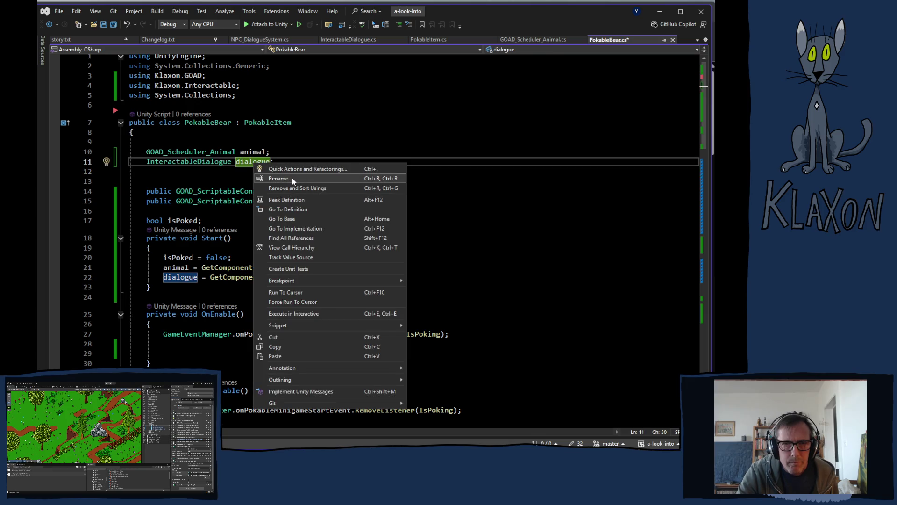
pyautogui.click(293, 180)
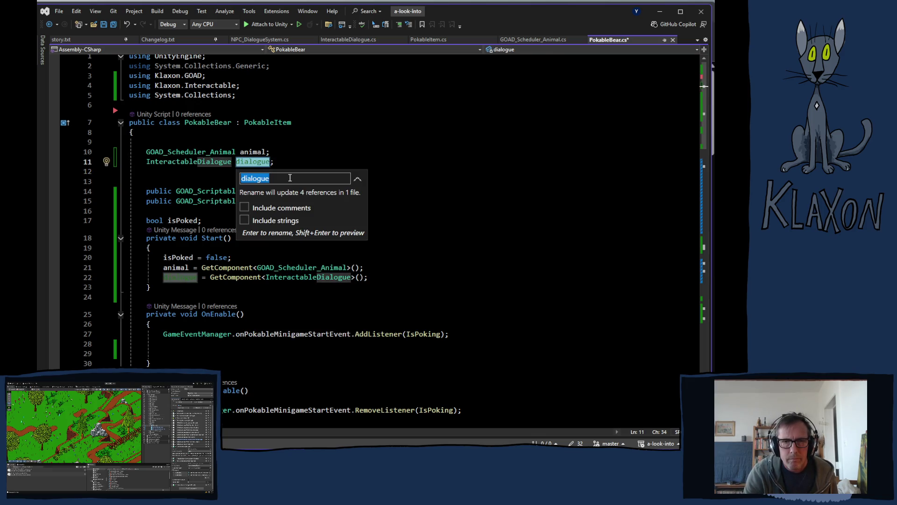
pyautogui.press('Home')
pyautogui.hotkey('shift', 'Right')
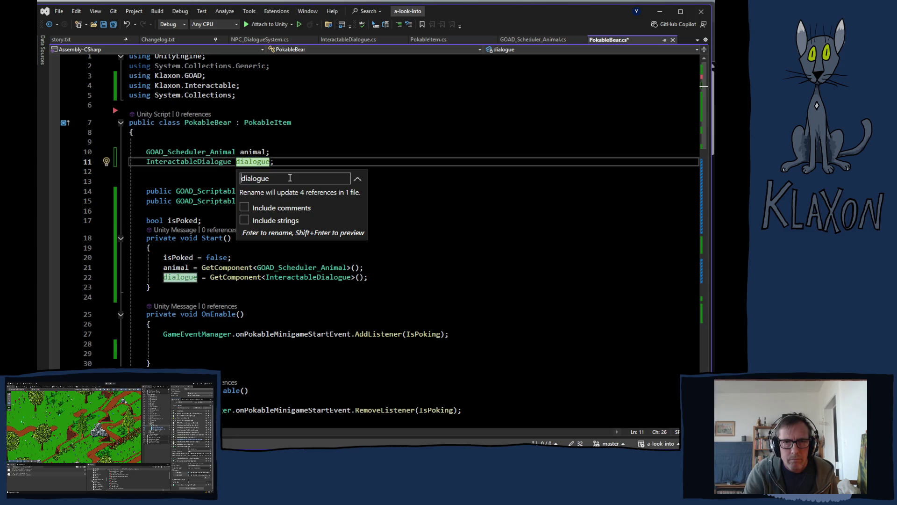
pyautogui.write('interac')
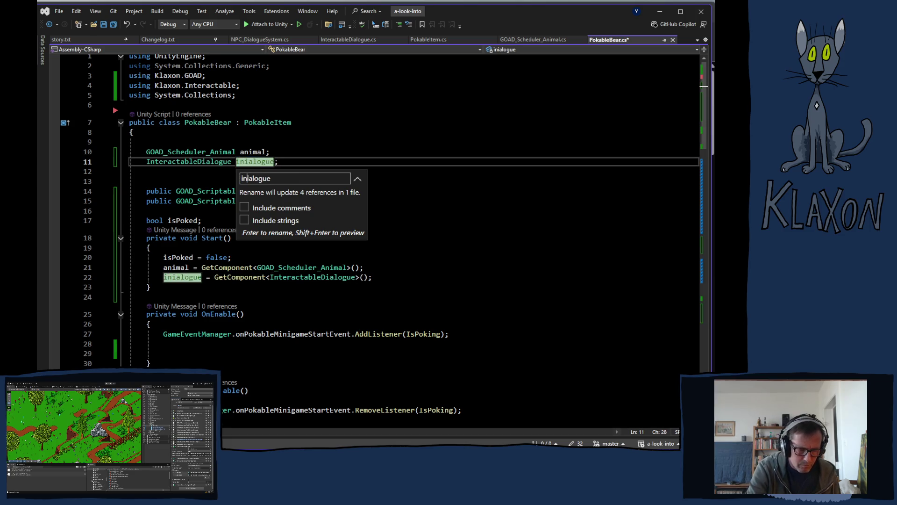
pyautogui.write('tab')
pyautogui.write('leD')
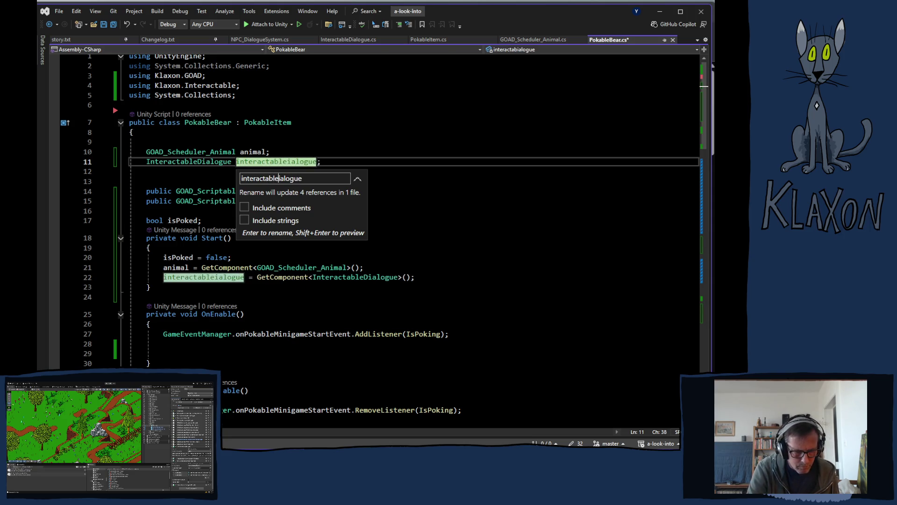
pyautogui.press('Return')
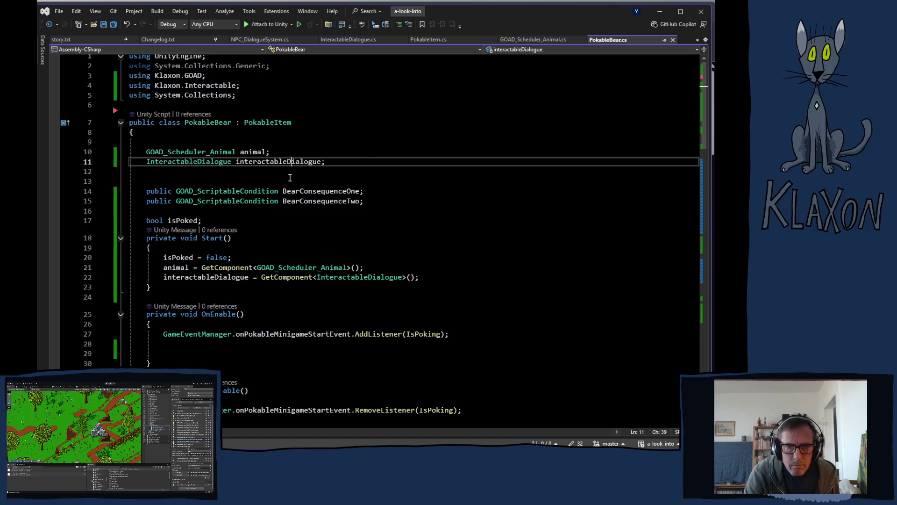
pyautogui.hotkey('ctrl', 's')
pyautogui.click(257, 174)
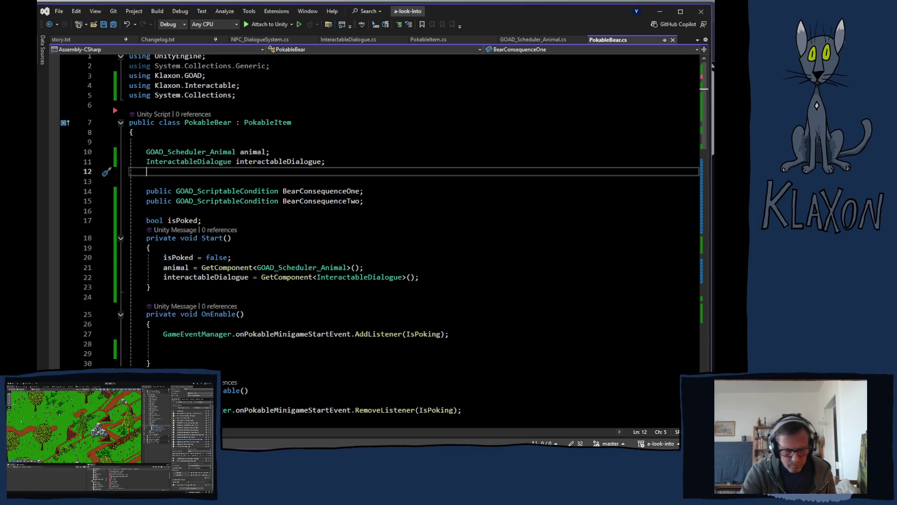
# - Declare an NPC_DialogueSystem npcDialogueSystem field, adding its using directive
pyautogui.write('NPC')
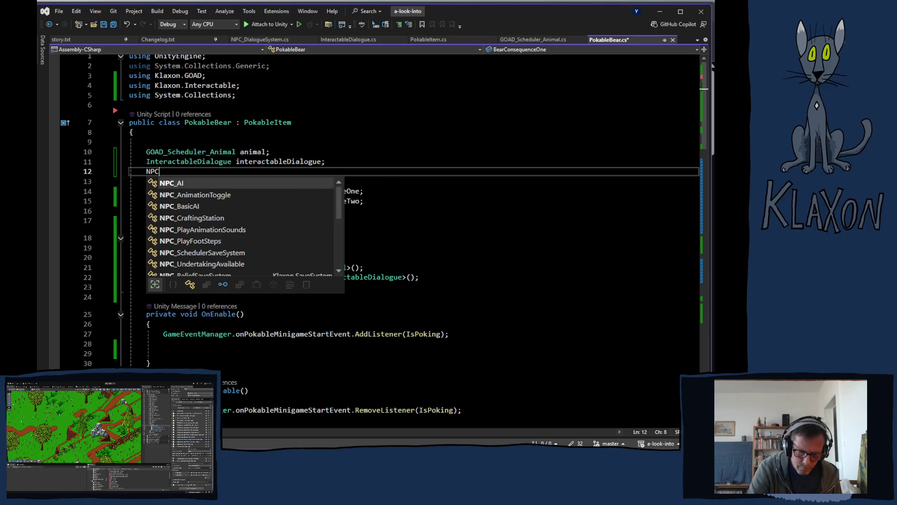
pyautogui.write('_Dia')
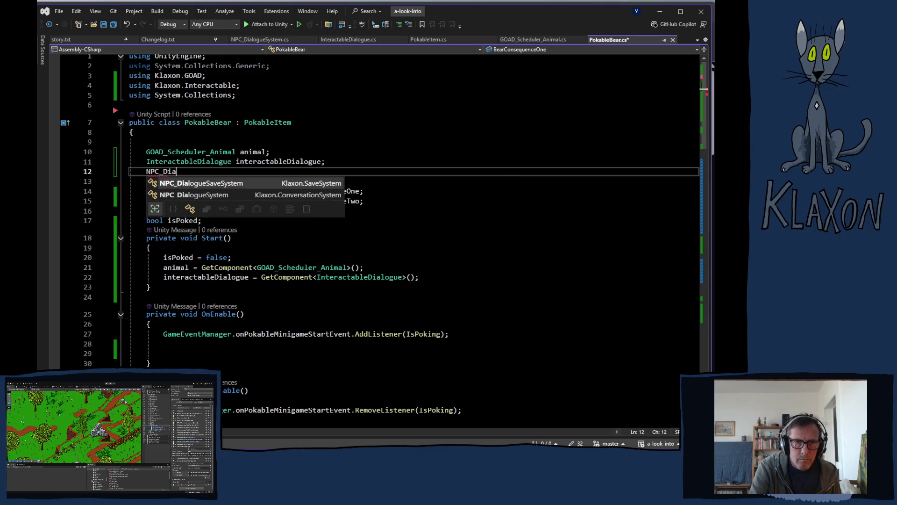
pyautogui.press('Down')
pyautogui.press('Tab')
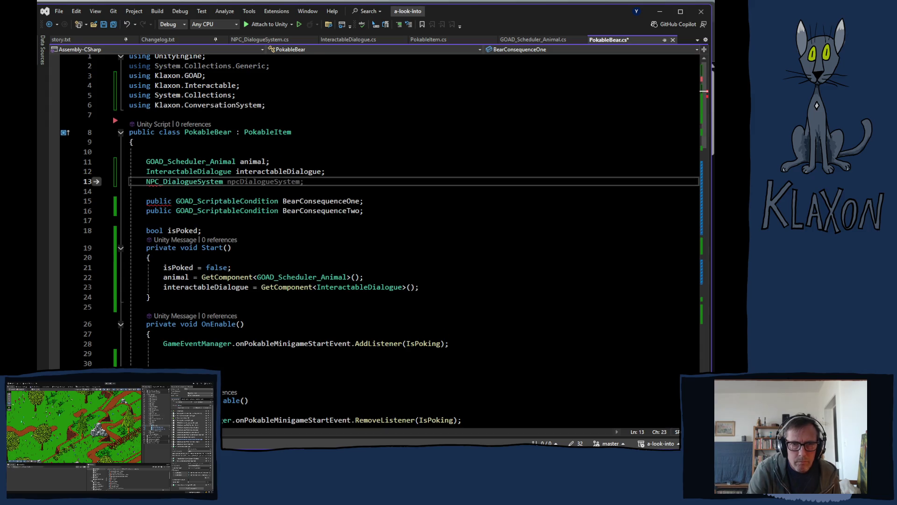
pyautogui.press('Tab')
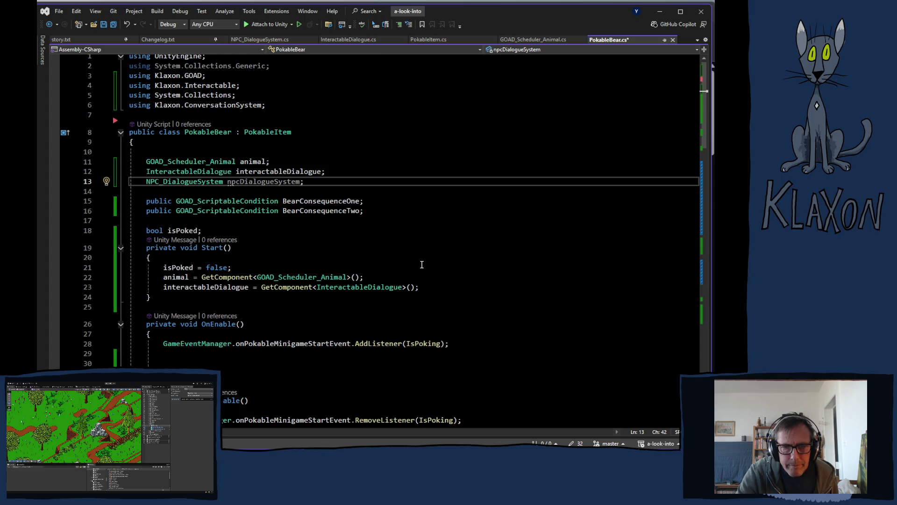
# - Assign npcDialogueSystem = GetComponent<NPC_DialogueSystem>() at the end of Start
pyautogui.click(433, 287)
pyautogui.press('Return')
pyautogui.write('n')
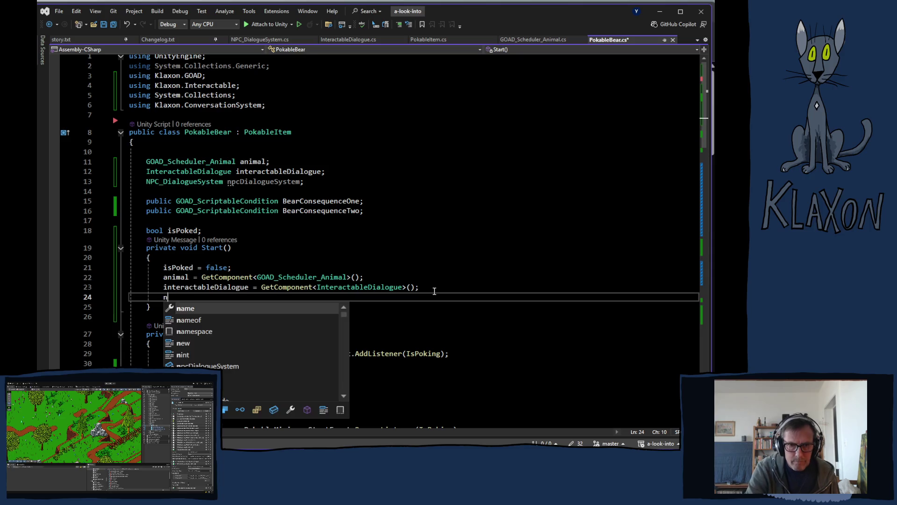
pyautogui.write('pc')
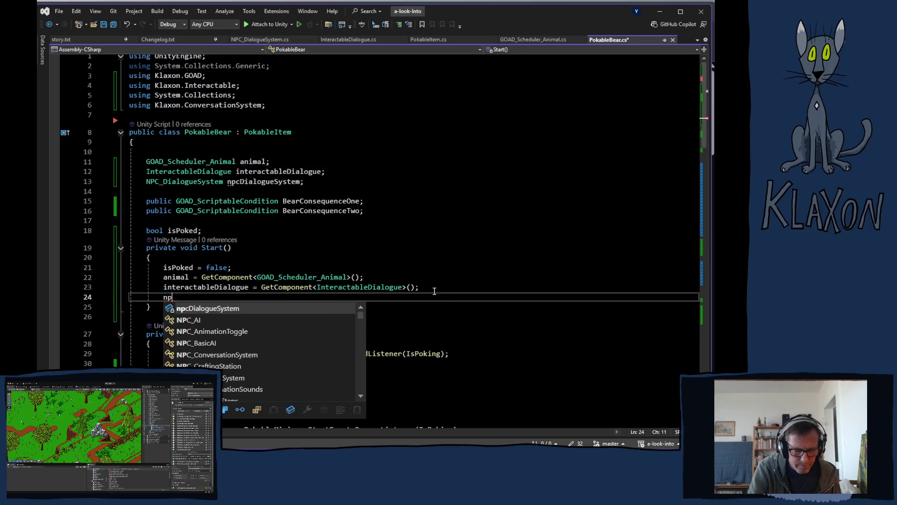
pyautogui.press('space')
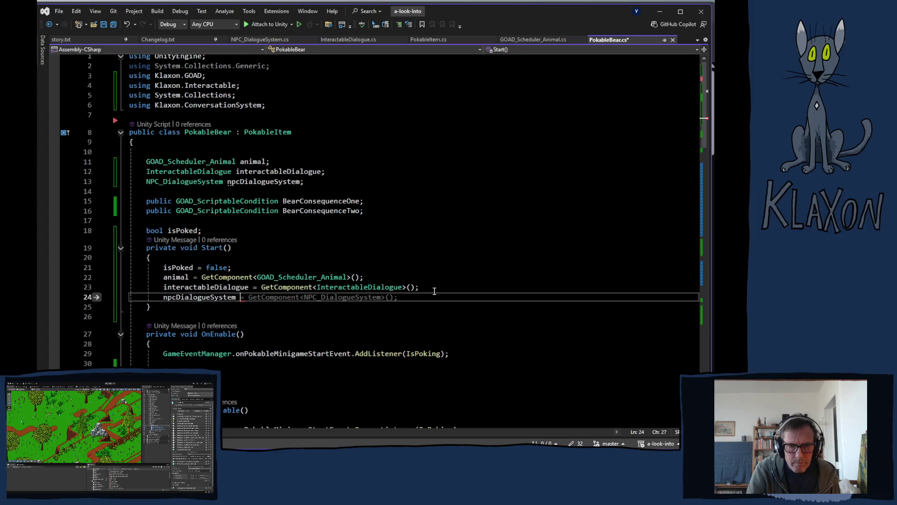
pyautogui.press('Tab')
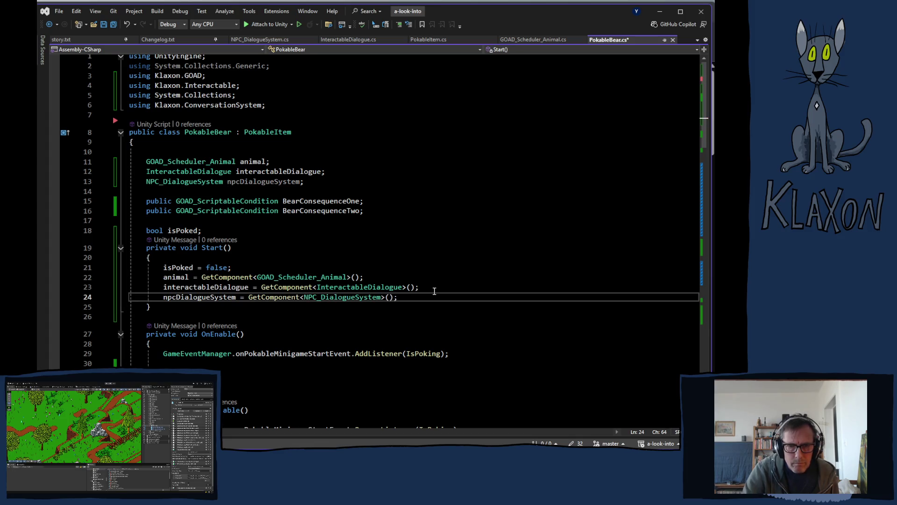
pyautogui.scroll(-6, 421, 250)
pyautogui.scroll(-12, 421, 251)
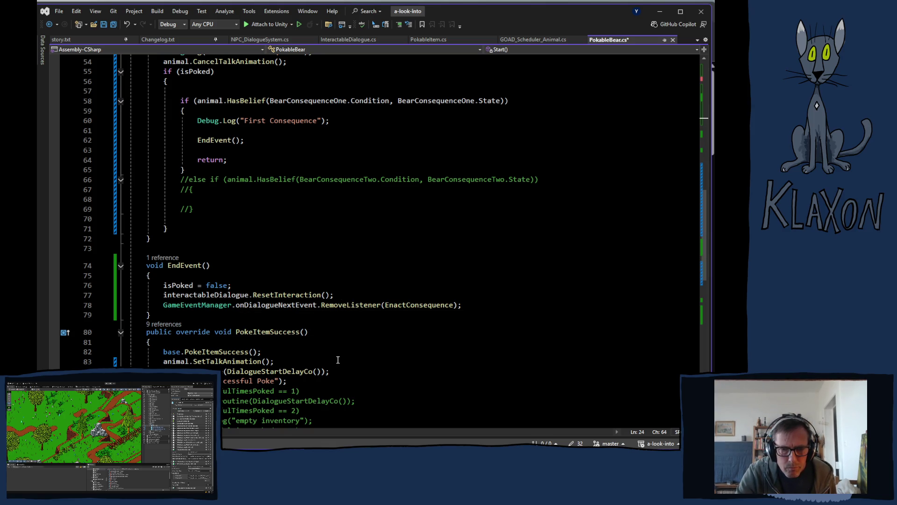
# - Delete the Successful Poke Debug.Log line
pyautogui.scroll(-2, 333, 359)
pyautogui.moveTo(283, 323); pyautogui.dragTo(163, 322)
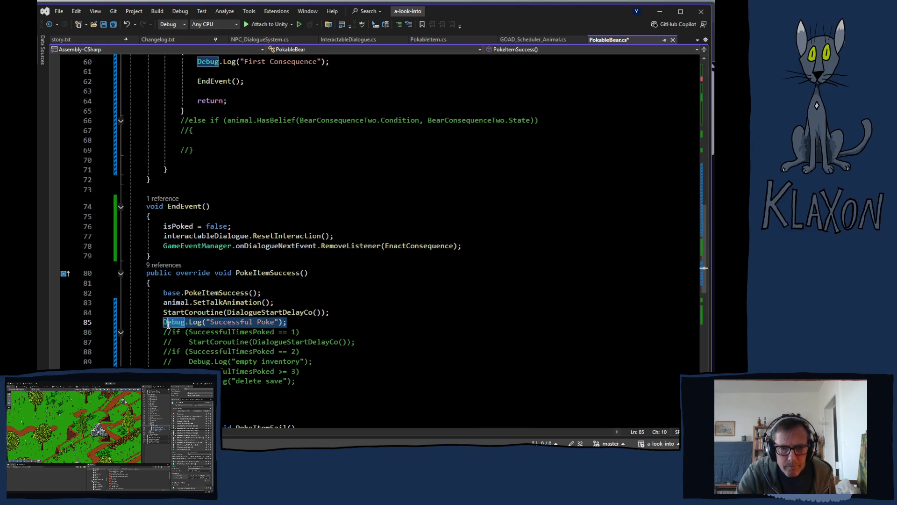
pyautogui.press('Delete')
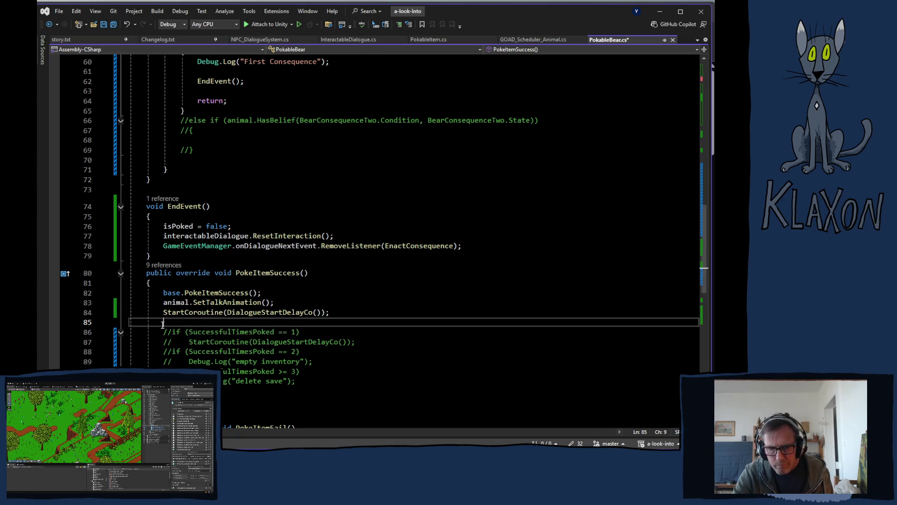
pyautogui.scroll(-5, 243, 370)
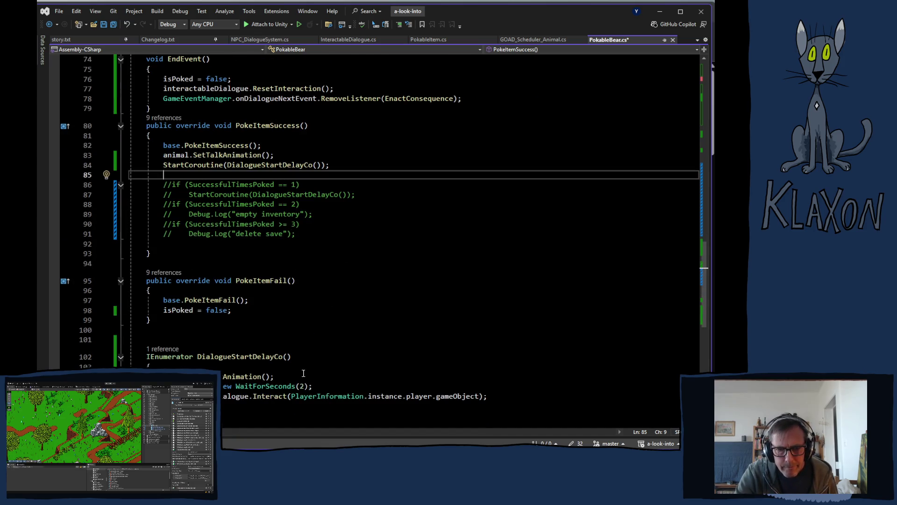
pyautogui.scroll(4, 304, 374)
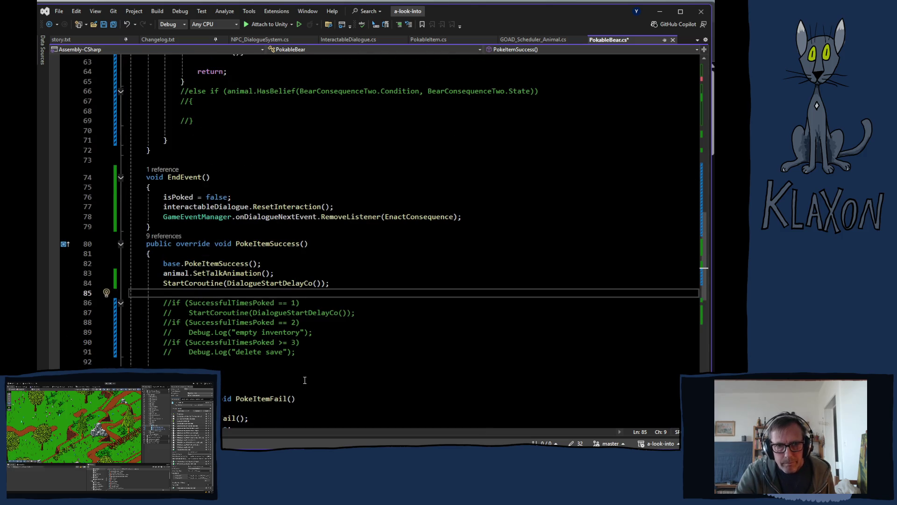
pyautogui.scroll(4, 305, 380)
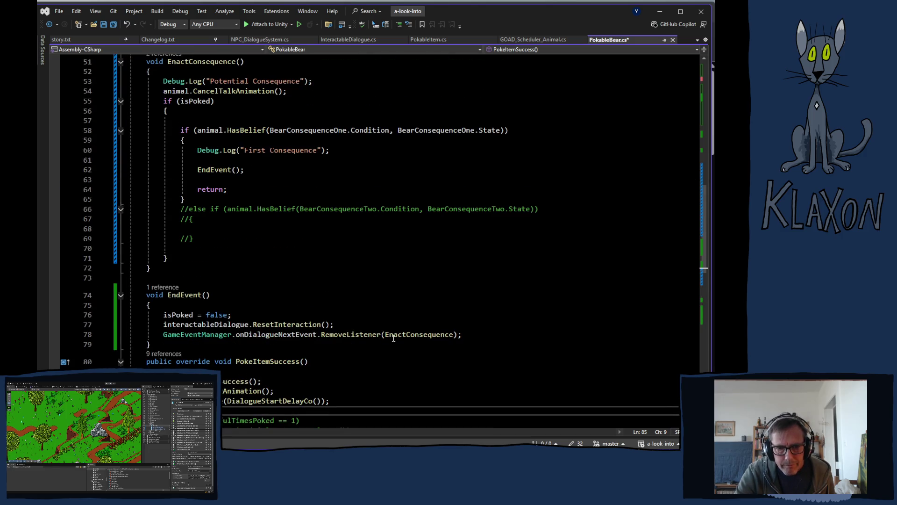
# - Add npcDialogueSystem.hasRandomTalked = false to EndEvent and save PokableBear.cs
pyautogui.click(351, 324)
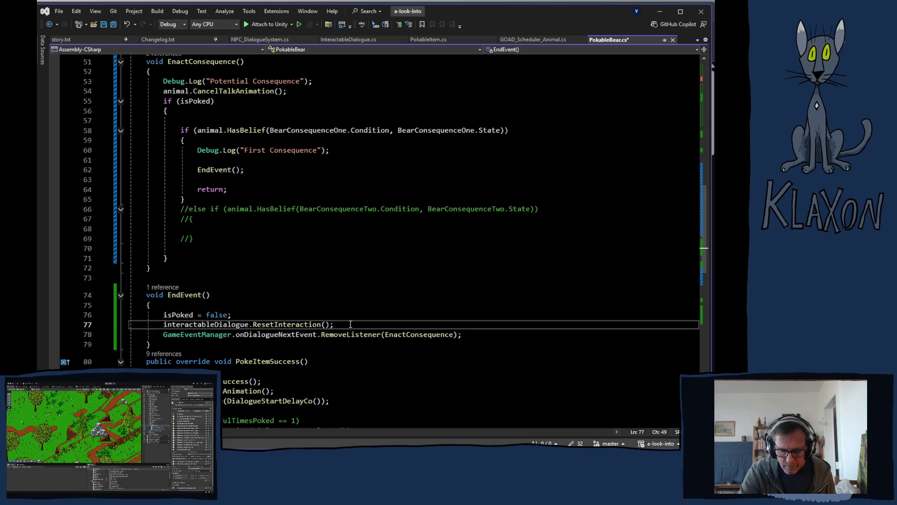
pyautogui.press('Return')
pyautogui.write('npcDialogueSystem')
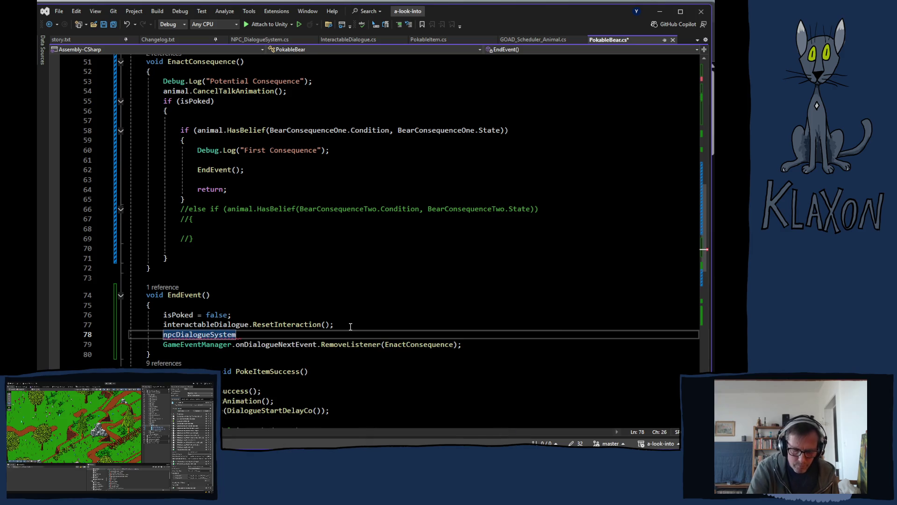
pyautogui.write('.')
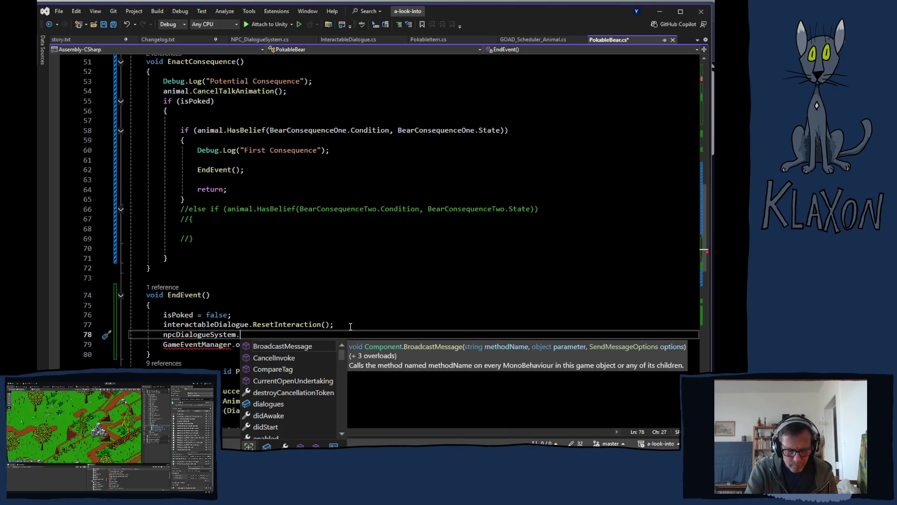
pyautogui.write('hasRandomTalked')
pyautogui.press('Tab')
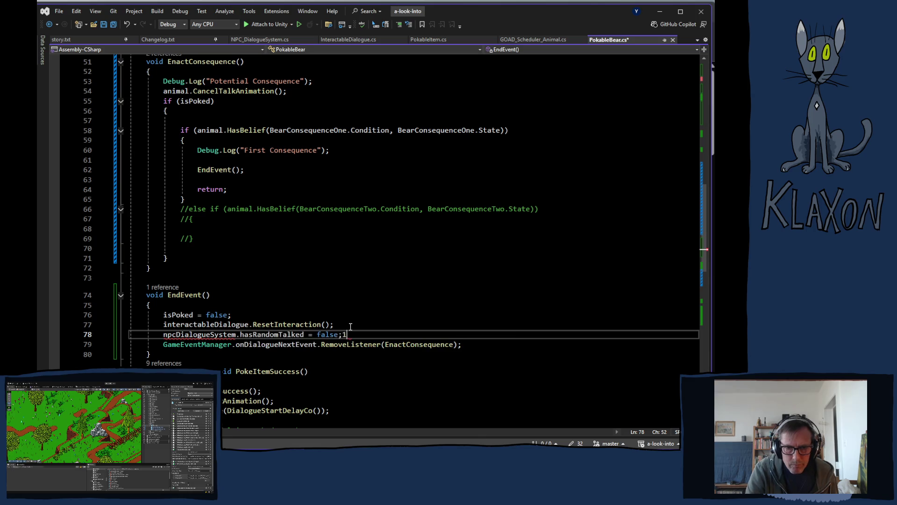
pyautogui.hotkey('ctrl', 's')
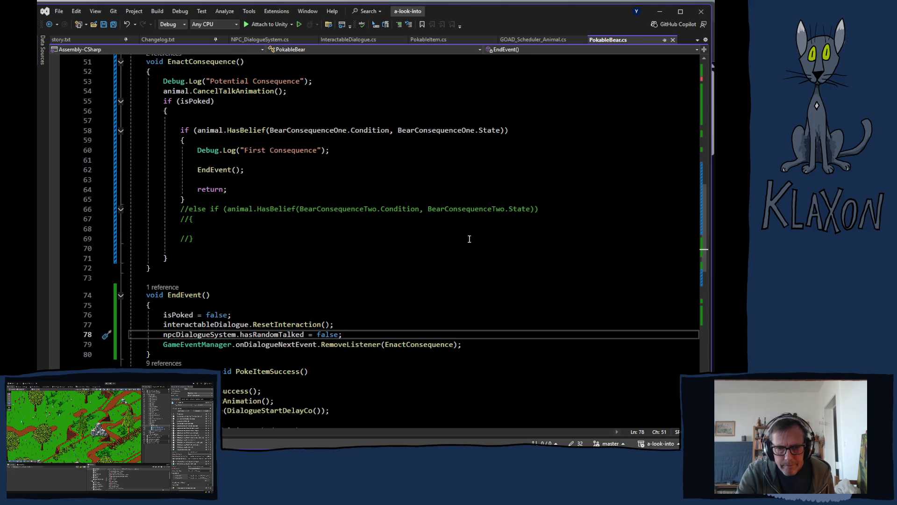
pyautogui.hotkey('alt', 'Tab')
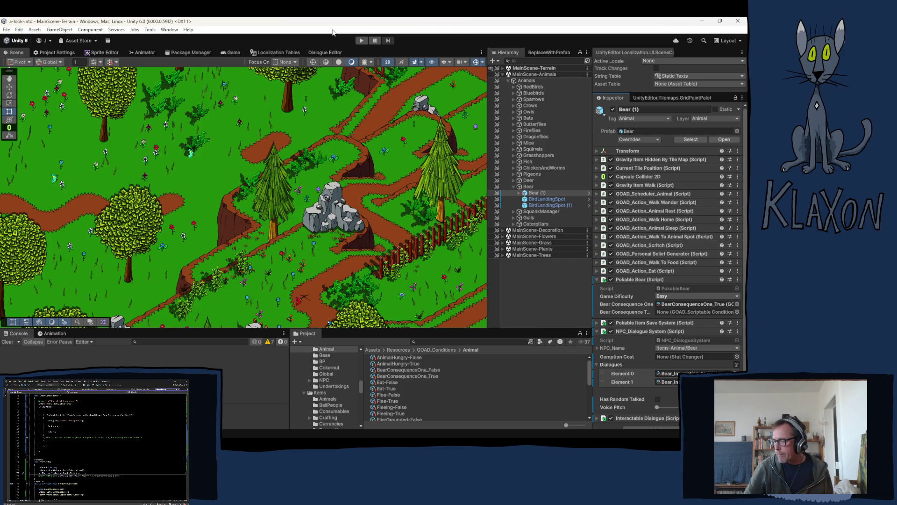
# - Enter play mode once the domain reload finishes
pyautogui.click(362, 40)
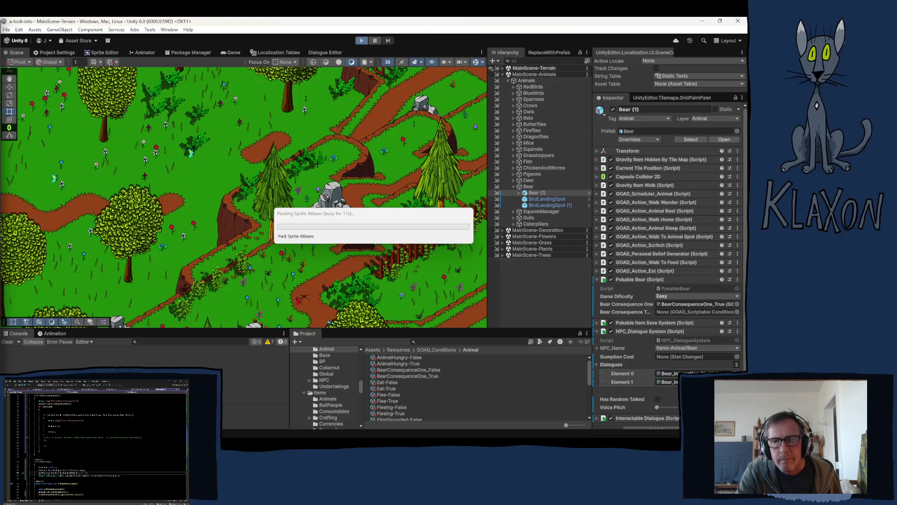
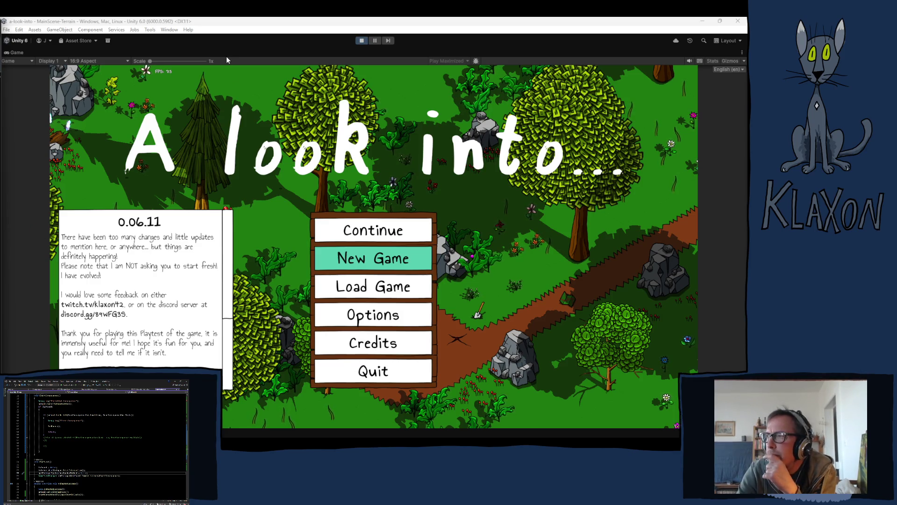
# - Start a new game, confirming the new save and entering a character name
pyautogui.click(330, 261)
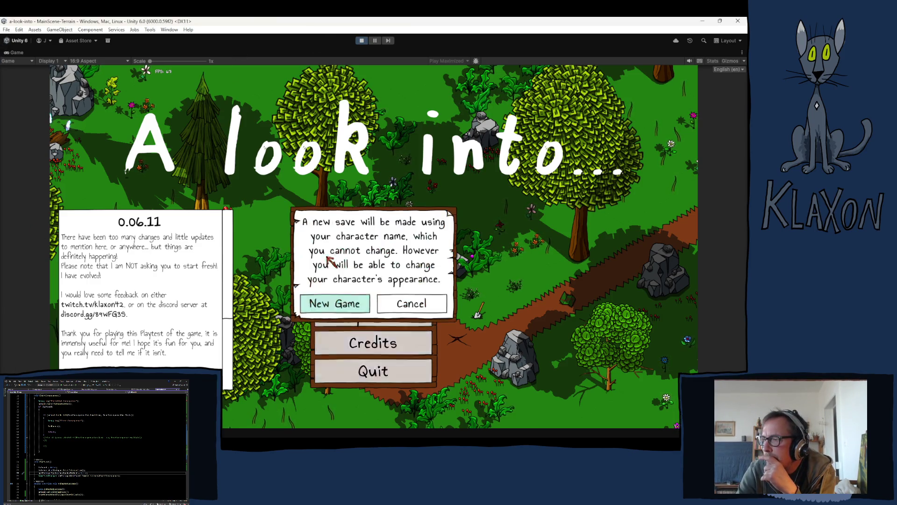
pyautogui.click(339, 294)
pyautogui.click(351, 302)
pyautogui.write('Zrcfds')
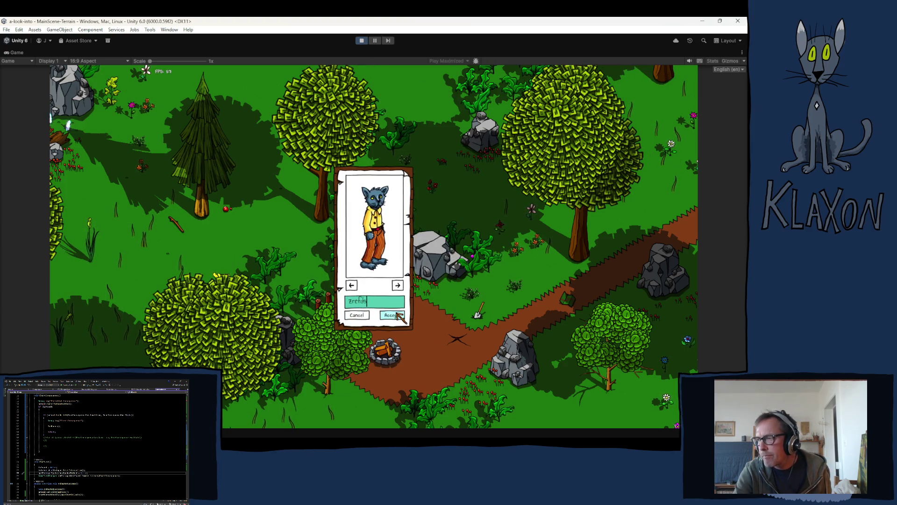
pyautogui.click(394, 315)
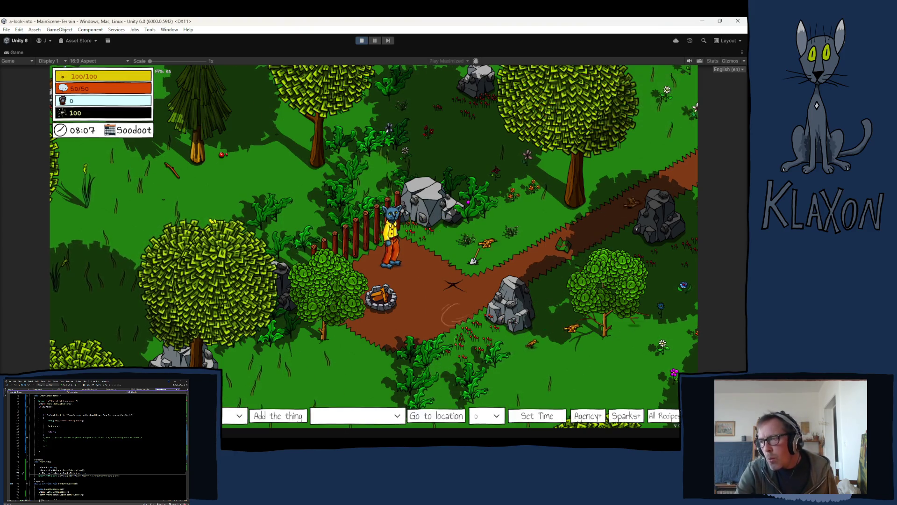
# - Add the Poking Stick to the player, equip it, and show the travel locations list
pyautogui.scroll(-10, 196, 345)
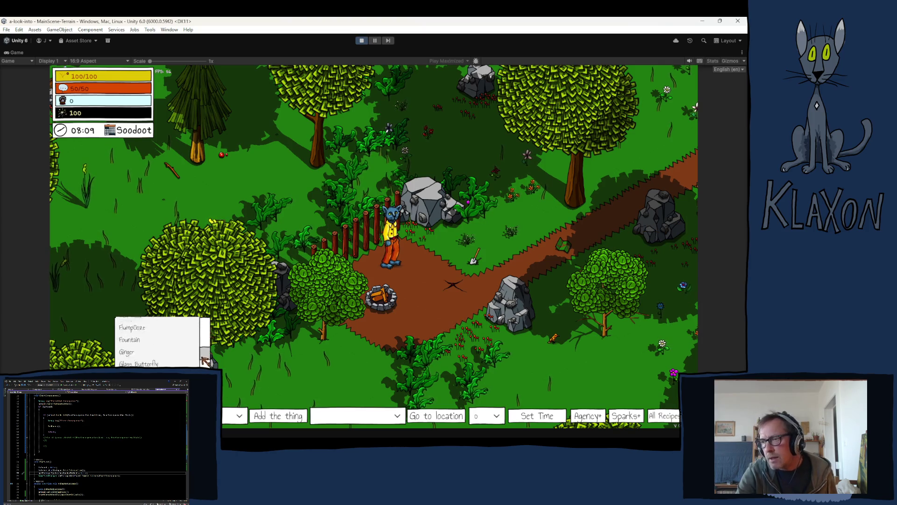
pyautogui.scroll(-3, 159, 344)
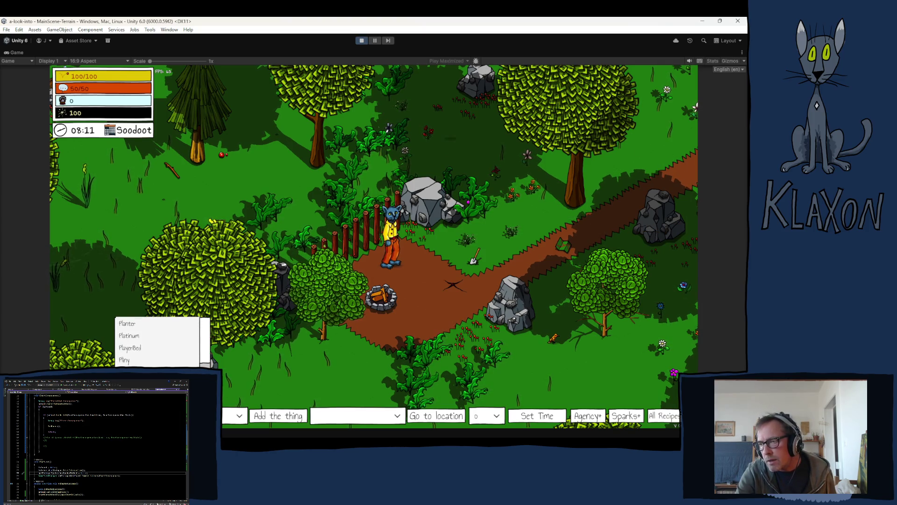
pyautogui.click(141, 360)
pyautogui.click(278, 415)
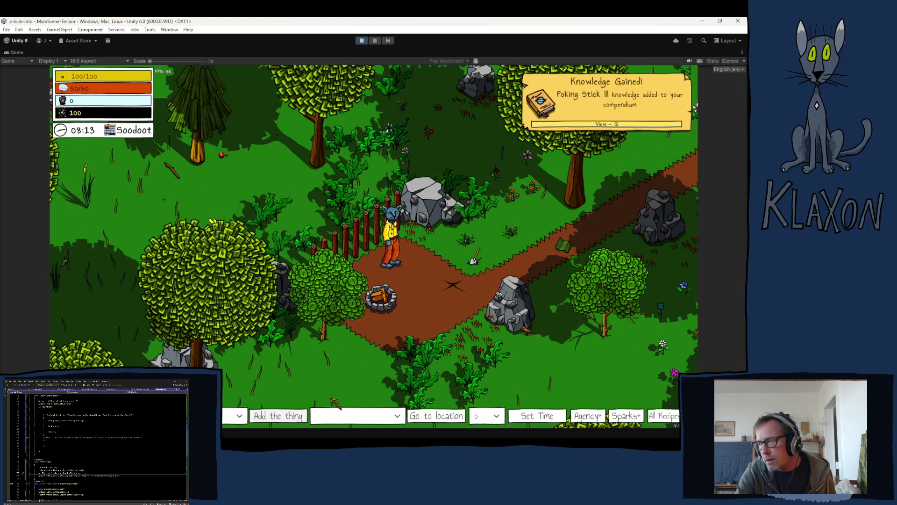
pyautogui.click(302, 393)
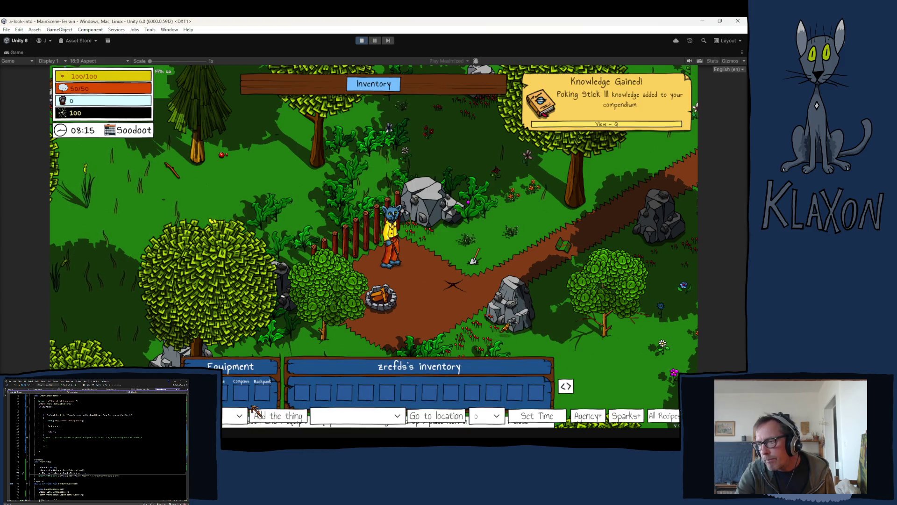
pyautogui.click(394, 413)
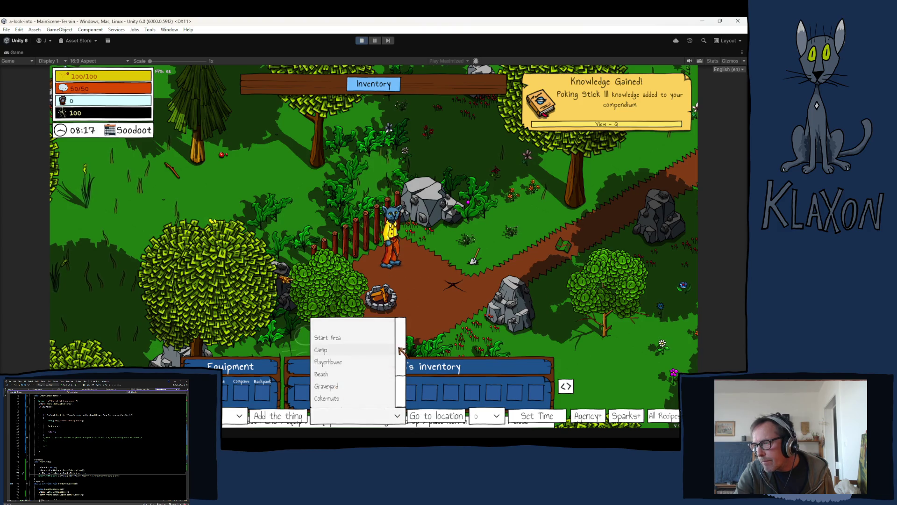
# - Travel to the Bear Den, poke the bear and advance its dialogue
pyautogui.click(327, 395)
pyautogui.click(435, 416)
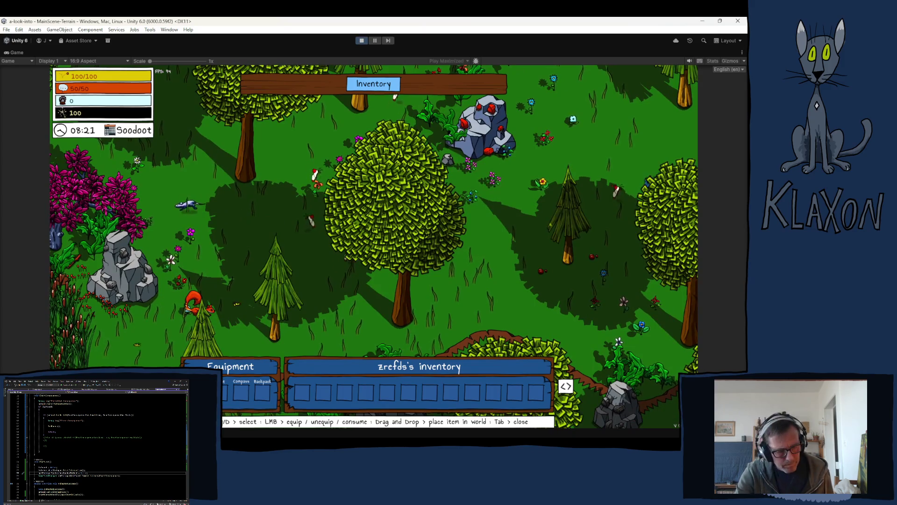
pyautogui.press('Tab')
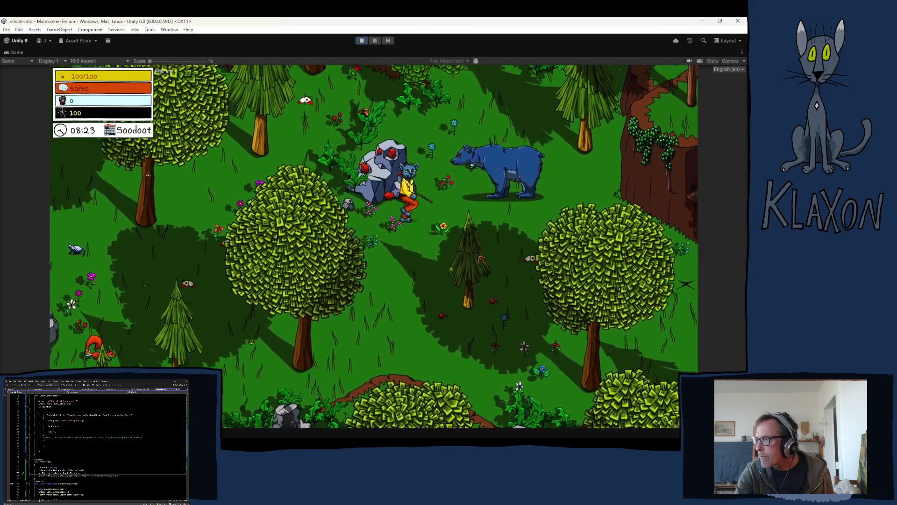
pyautogui.click(483, 261)
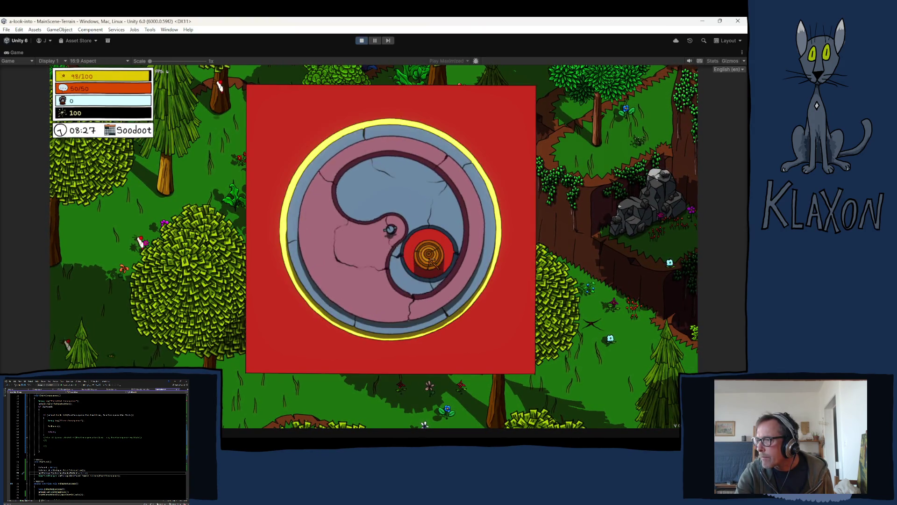
pyautogui.click(433, 263)
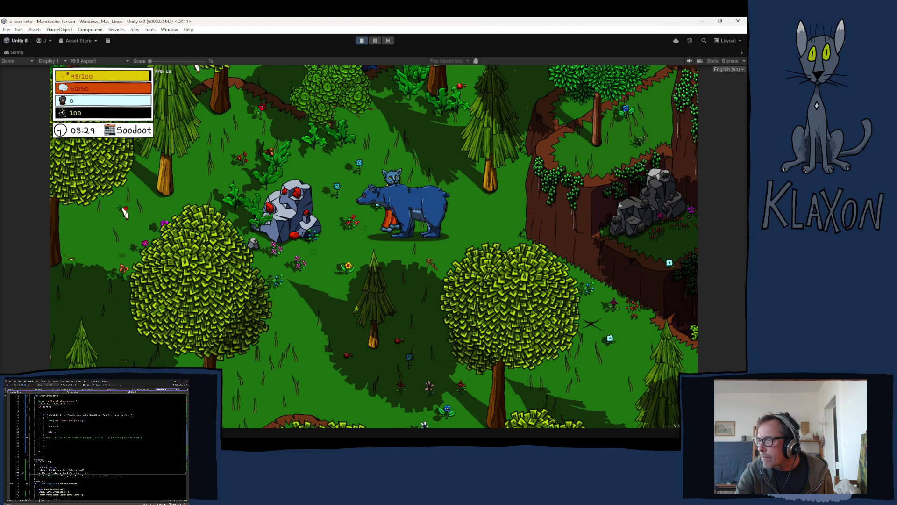
pyautogui.press('space')
pyautogui.press('space')
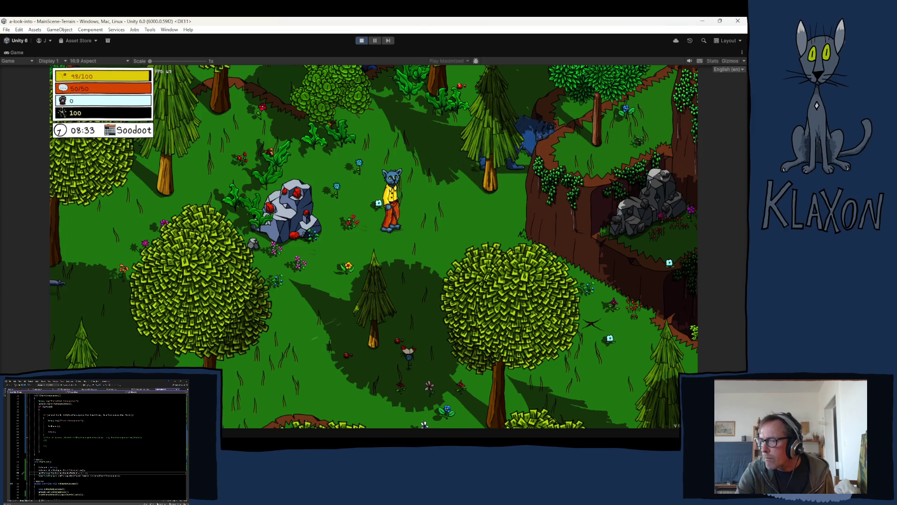
# - Clear and close the Console, then walk back to the bear and poke it again
pyautogui.hotkey('ctrl', 'shift', 'c')
pyautogui.click(374, 138)
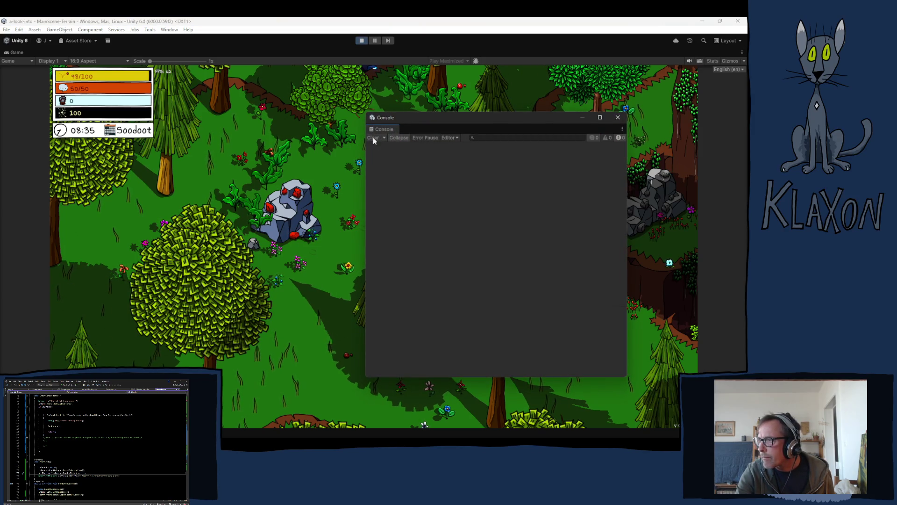
pyautogui.click(617, 118)
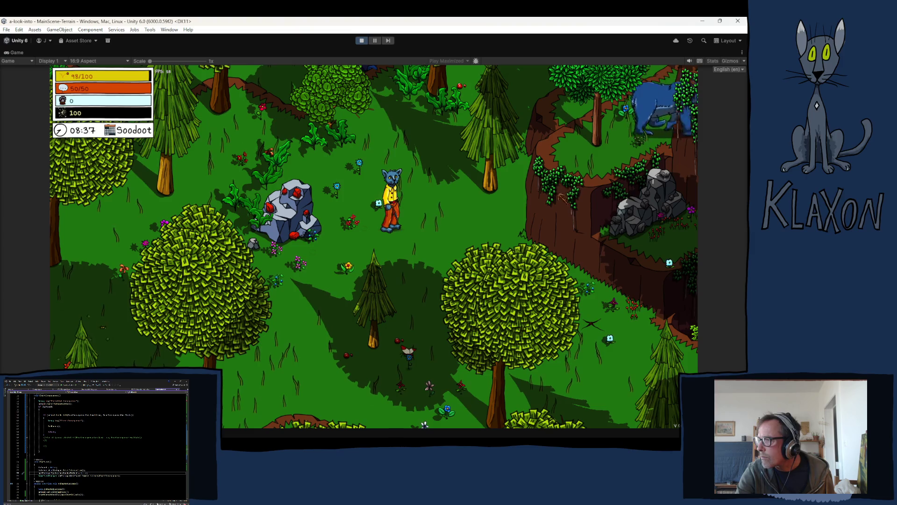
pyautogui.click(367, 239)
pyautogui.press('d')
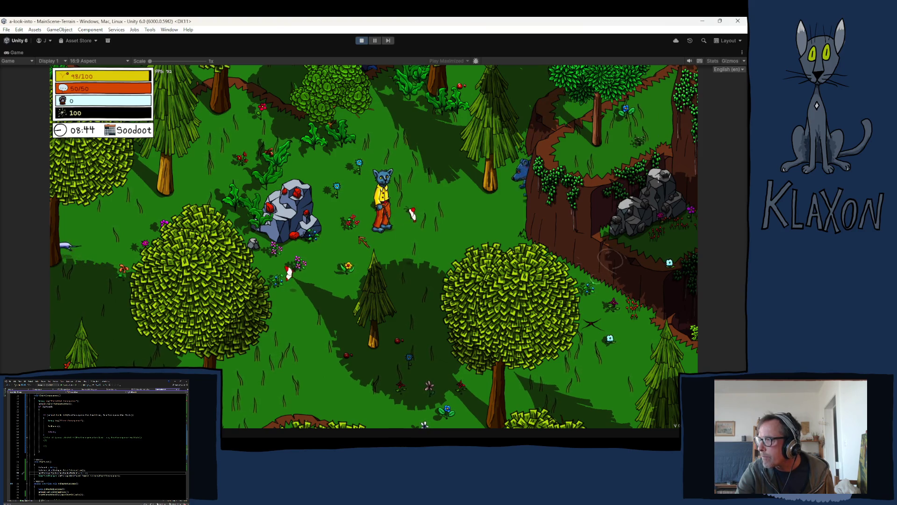
pyautogui.press('d')
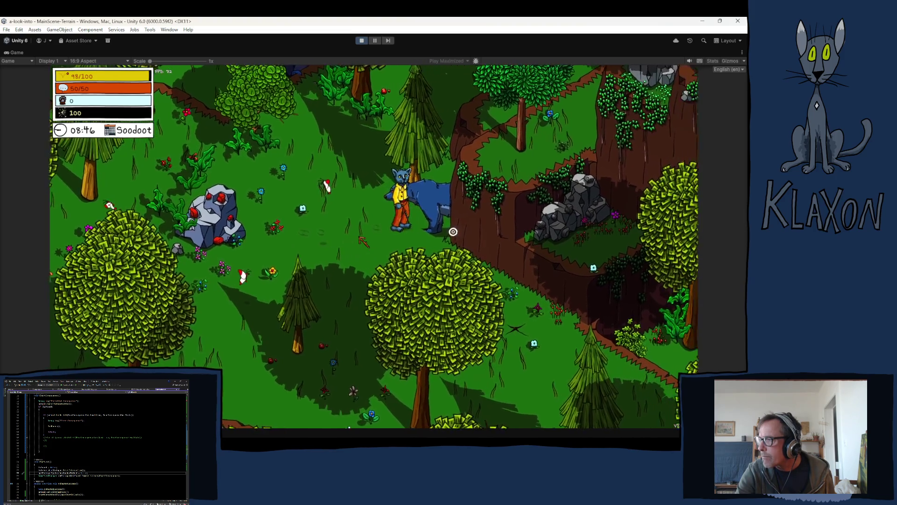
pyautogui.press('e')
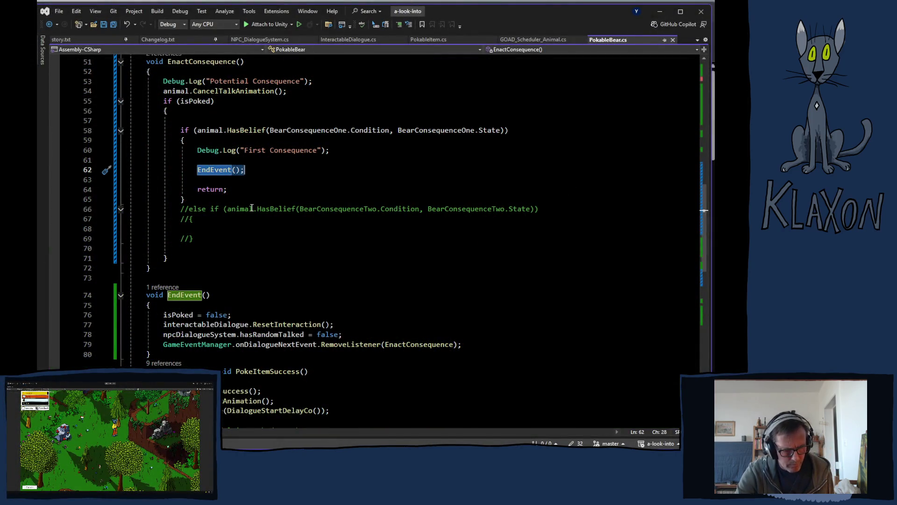
# - Append && and a copy of the animal.HasBelief(BearConsequenceOne...) call to line 58's condition
pyautogui.scroll(2, 230, 202)
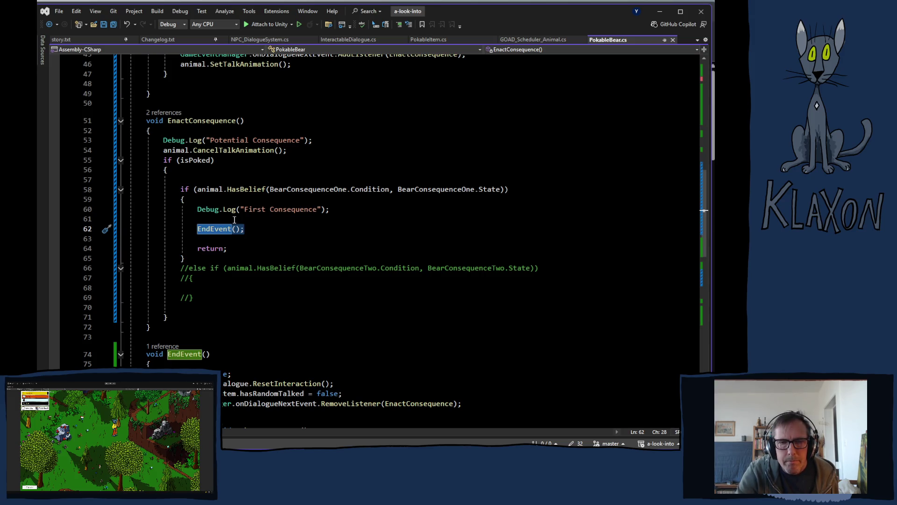
pyautogui.click(336, 228)
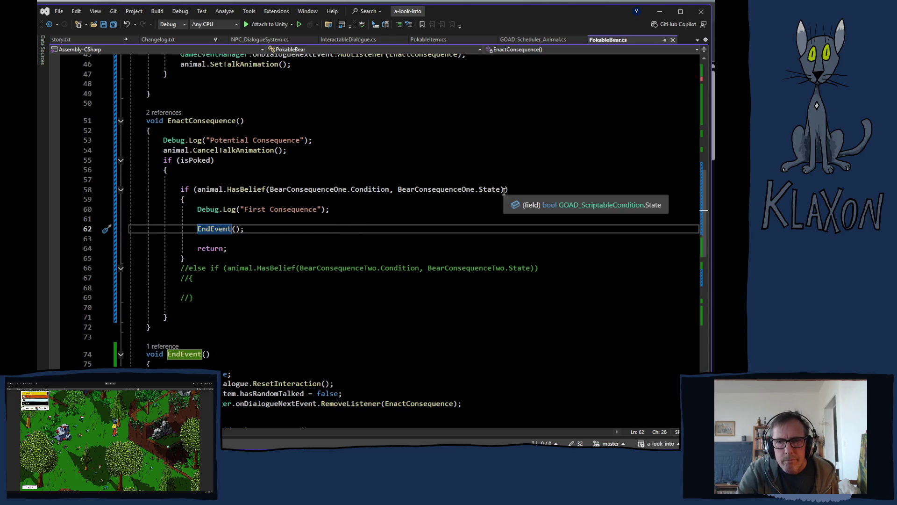
pyautogui.click(505, 190)
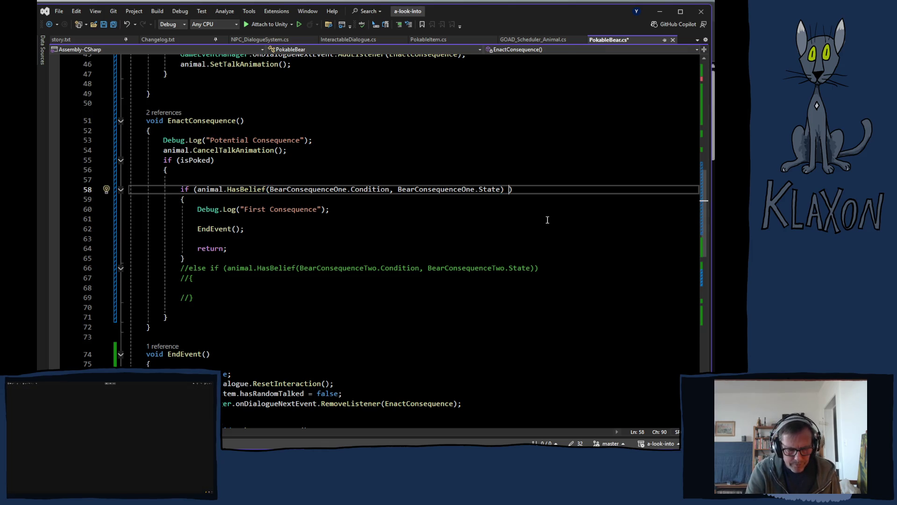
pyautogui.write('&&')
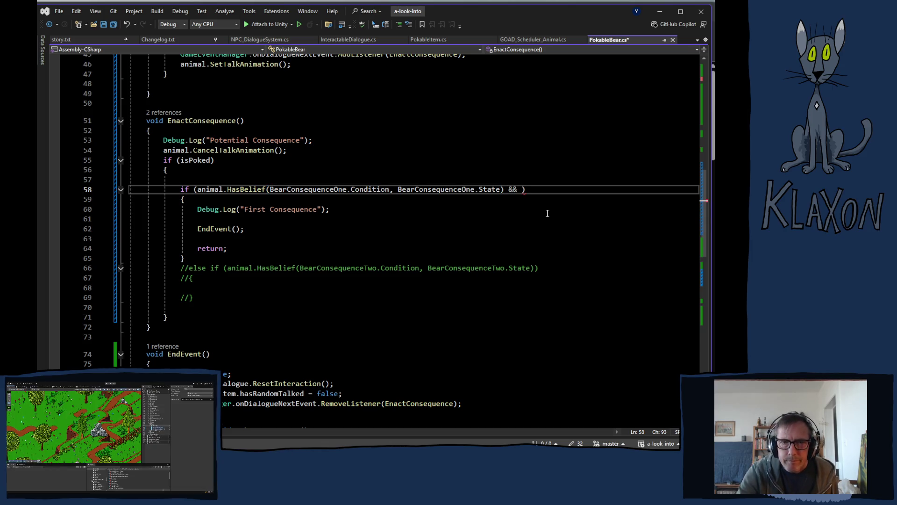
pyautogui.moveTo(198, 191)
pyautogui.mouseDown()
pyautogui.moveTo(520, 192)
pyautogui.moveTo(505, 190)
pyautogui.mouseUp()
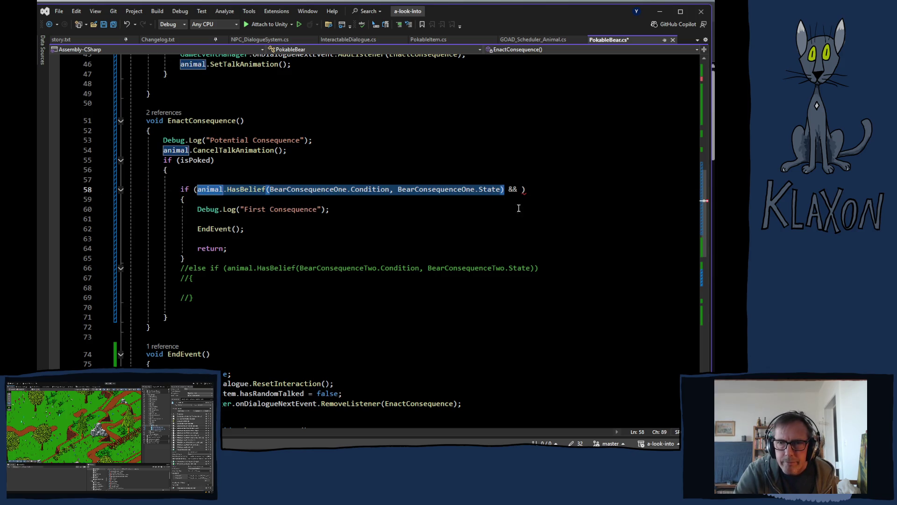
pyautogui.press('Escape')
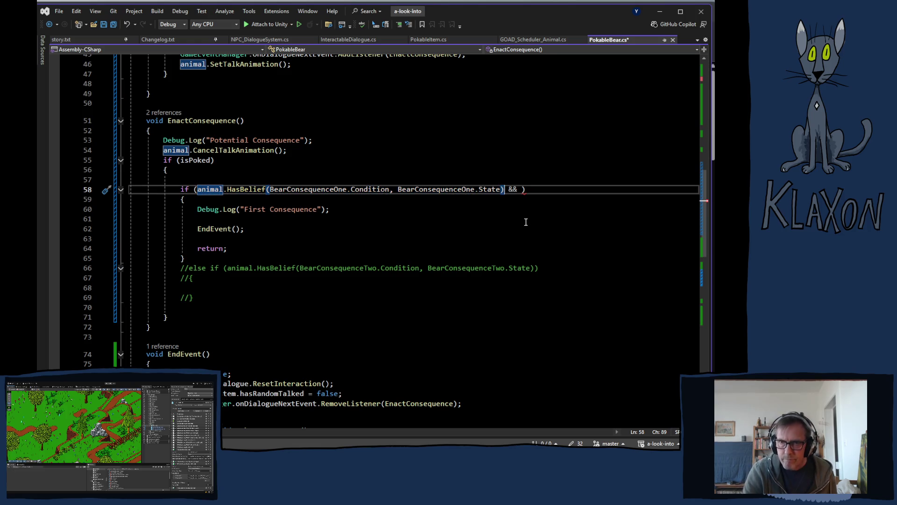
pyautogui.press('Right')
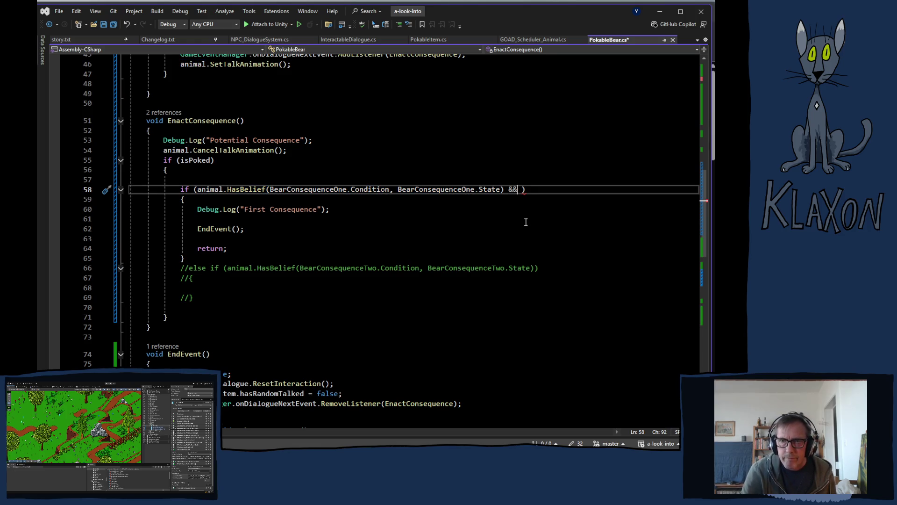
pyautogui.hotkey('ctrl', 'v')
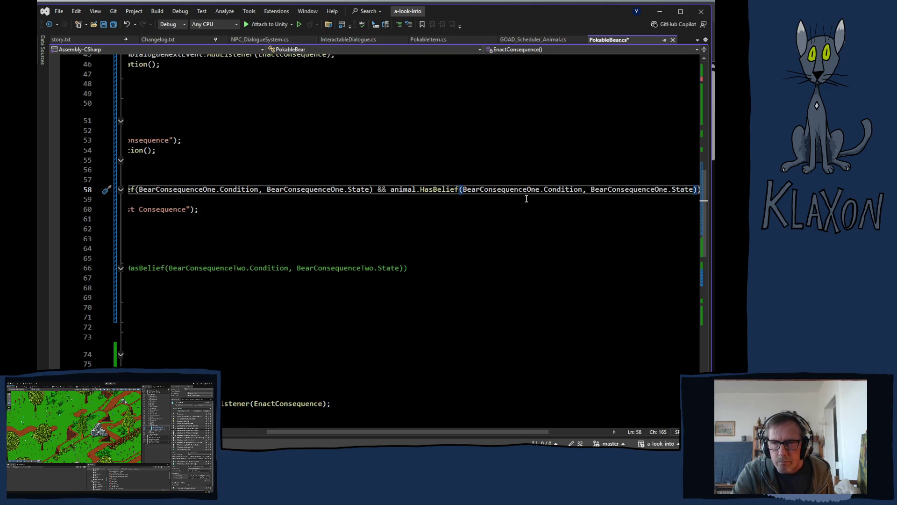
# - Select the BearConsequenceOne.Condition reference in the pasted second check
pyautogui.doubleClick(468, 189)
pyautogui.hscroll(-3, 537, 189)
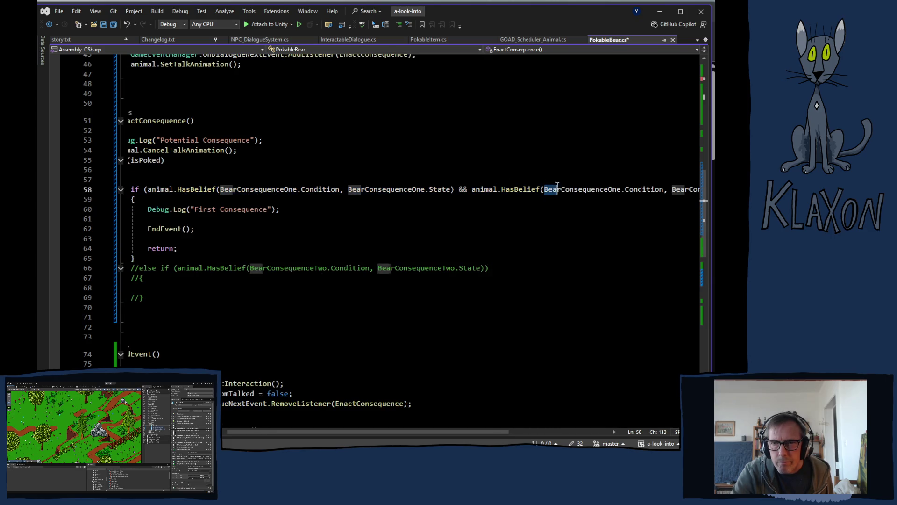
pyautogui.moveTo(626, 190); pyautogui.dragTo(669, 187)
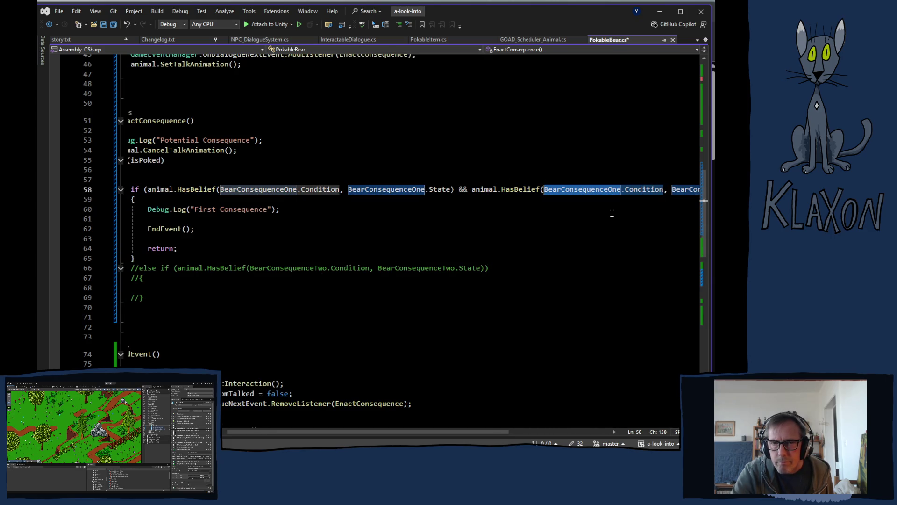
pyautogui.scroll(14, 357, 224)
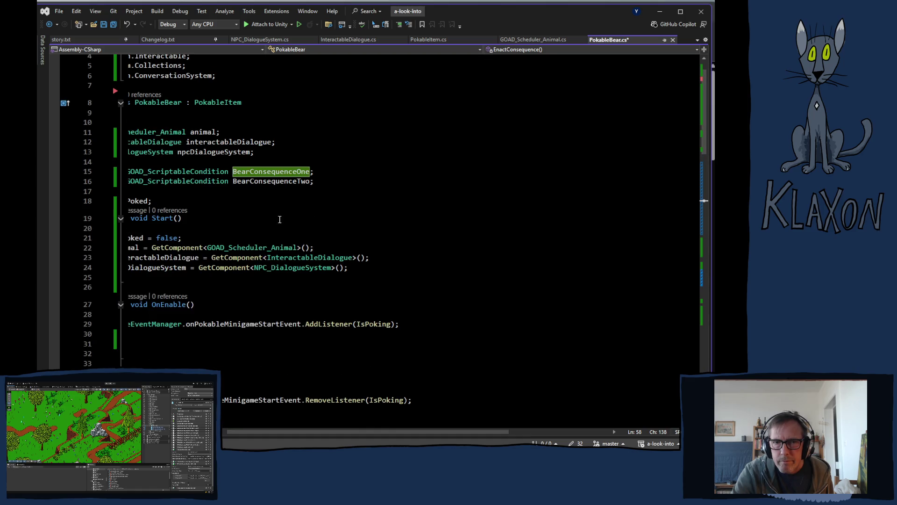
# - Duplicate the BearConsequenceOne field on line 15 and rename the copy BearMetPlayer
pyautogui.click(330, 170)
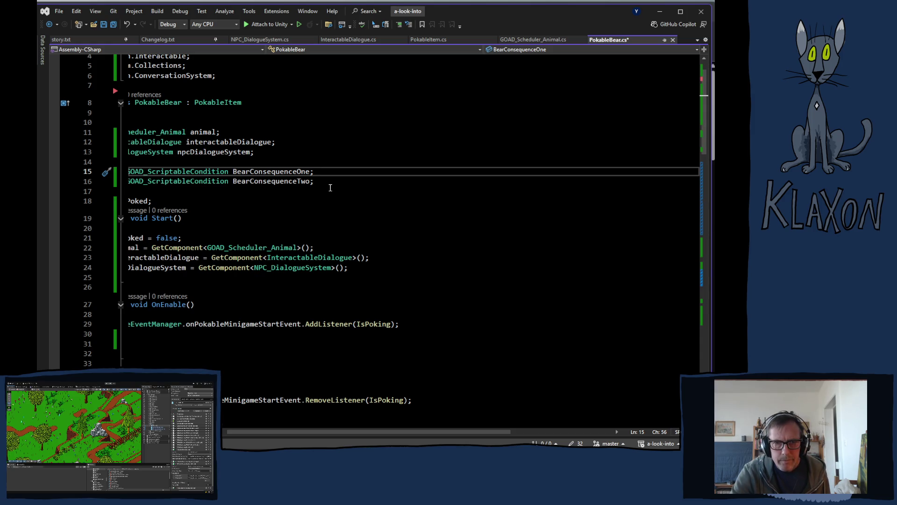
pyautogui.hotkey('ctrl', 'd')
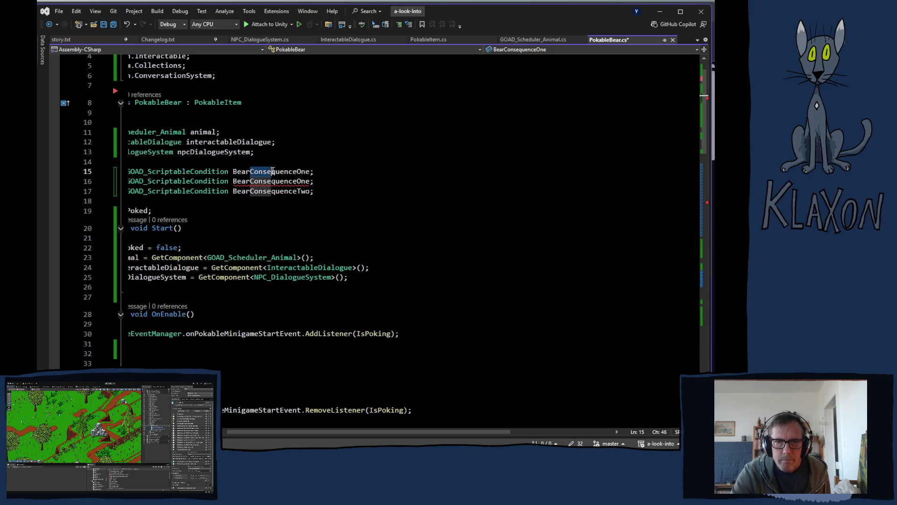
pyautogui.doubleClick(250, 171)
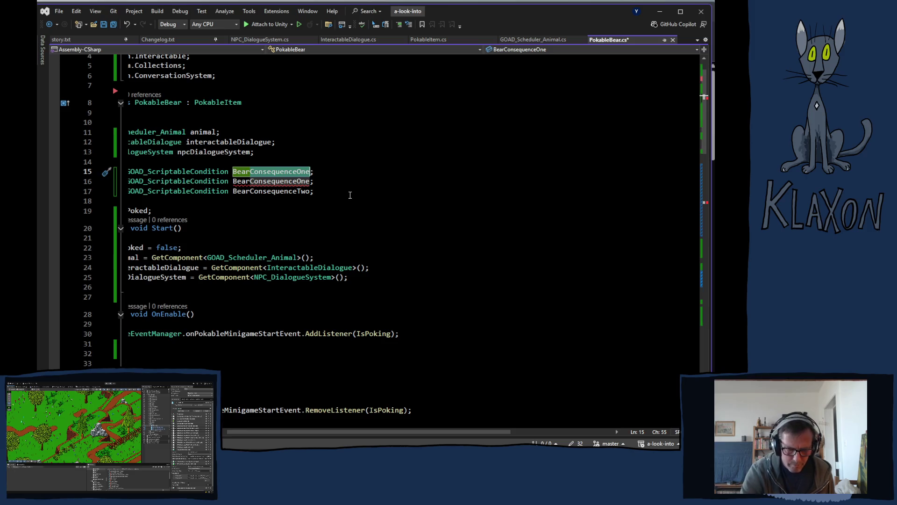
pyautogui.write('BearMetPlayer')
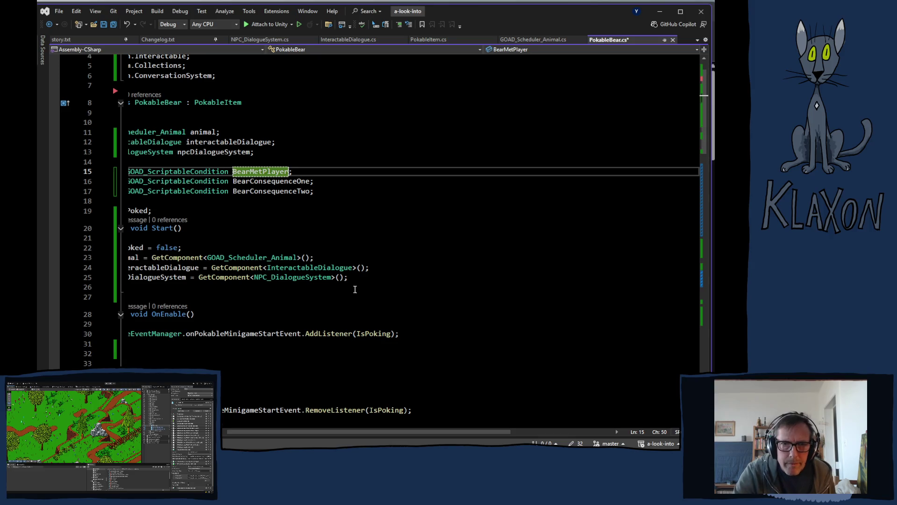
# - Replace both BearConsequenceOne references in line 59's second HasBelief with BearMetPlayer
pyautogui.scroll(-6, 387, 286)
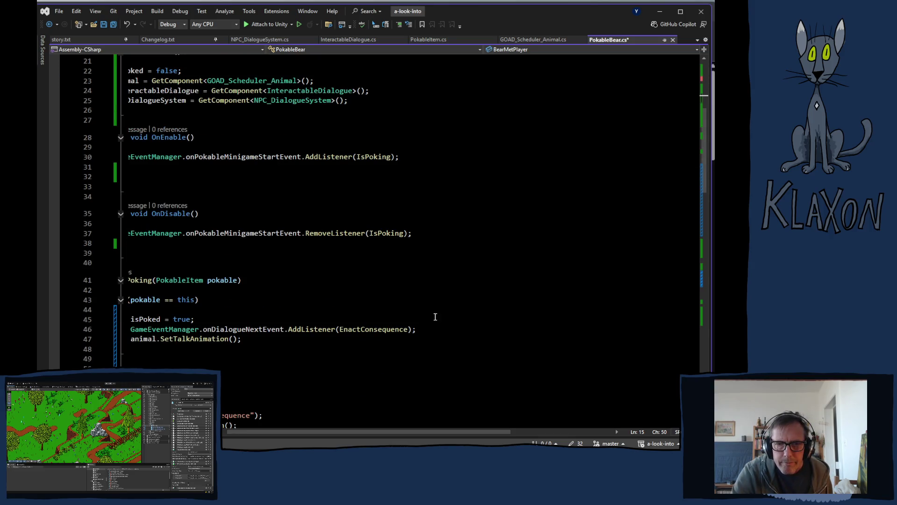
pyautogui.scroll(-6, 436, 318)
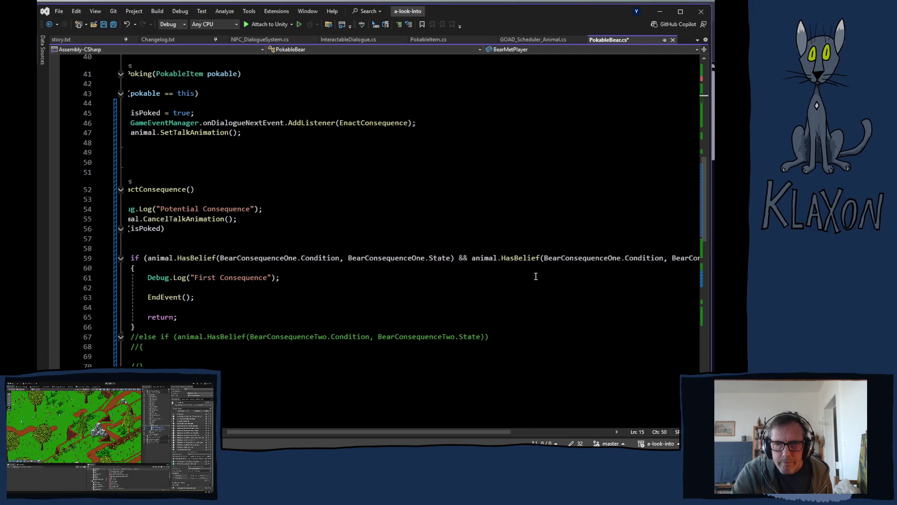
pyautogui.moveTo(429, 436); pyautogui.dragTo(478, 436)
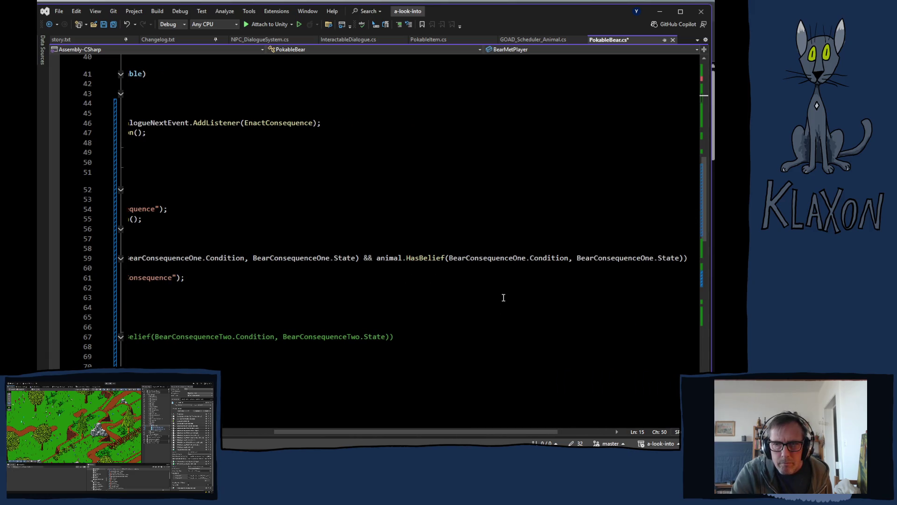
pyautogui.doubleClick(497, 257)
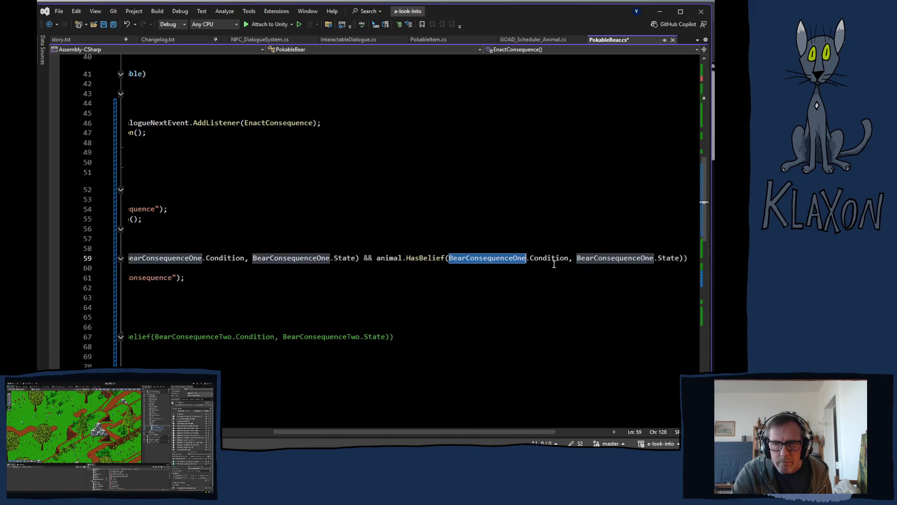
pyautogui.write('bear')
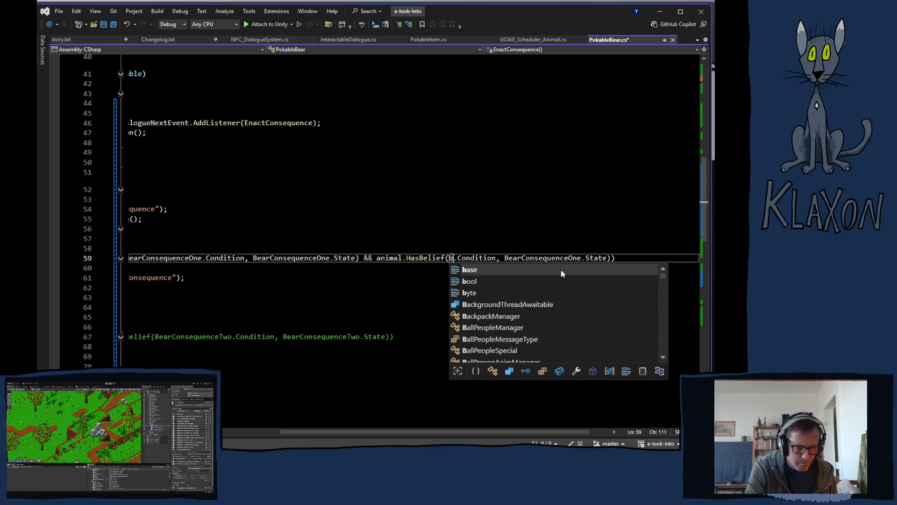
pyautogui.write('met')
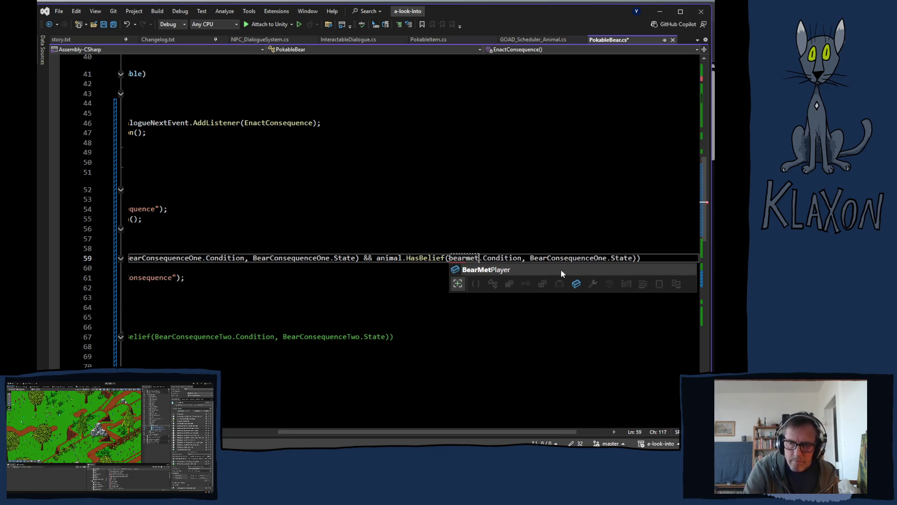
pyautogui.press('Tab')
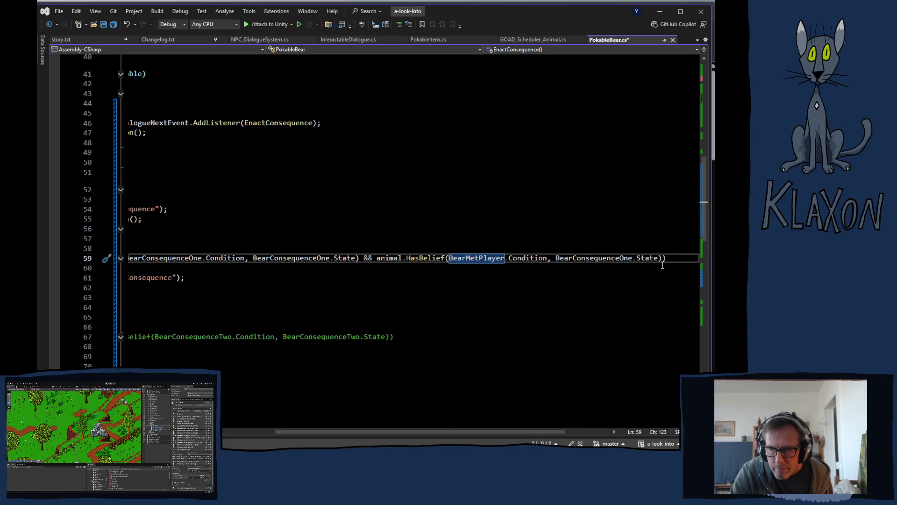
pyautogui.doubleClick(653, 258)
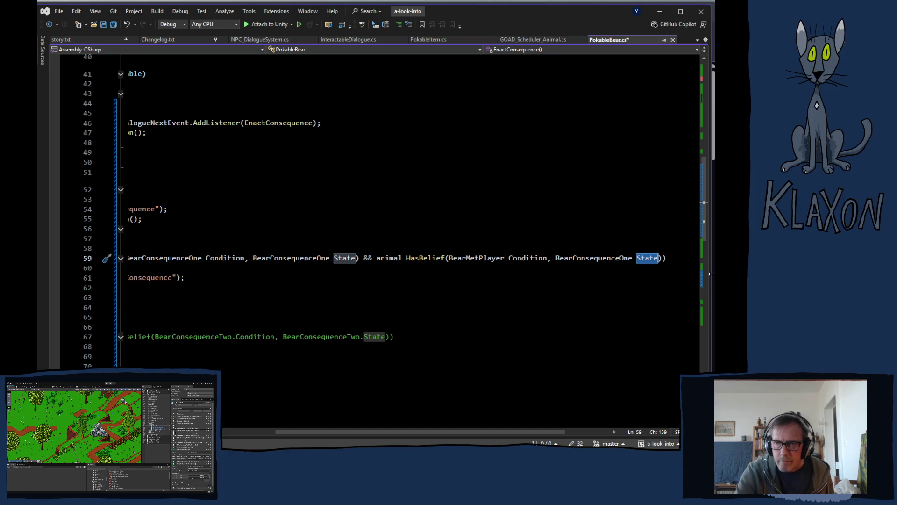
pyautogui.doubleClick(463, 260)
pyautogui.hotkey('ctrl', 'c')
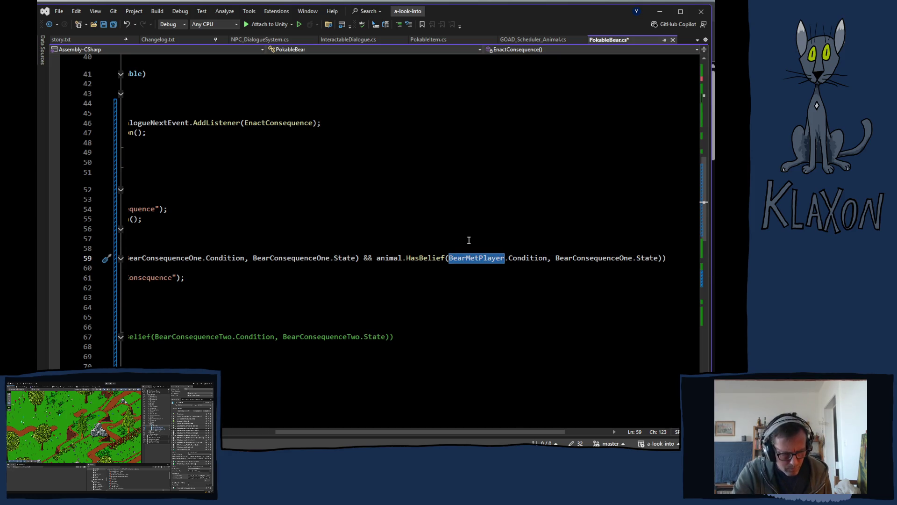
pyautogui.doubleClick(597, 259)
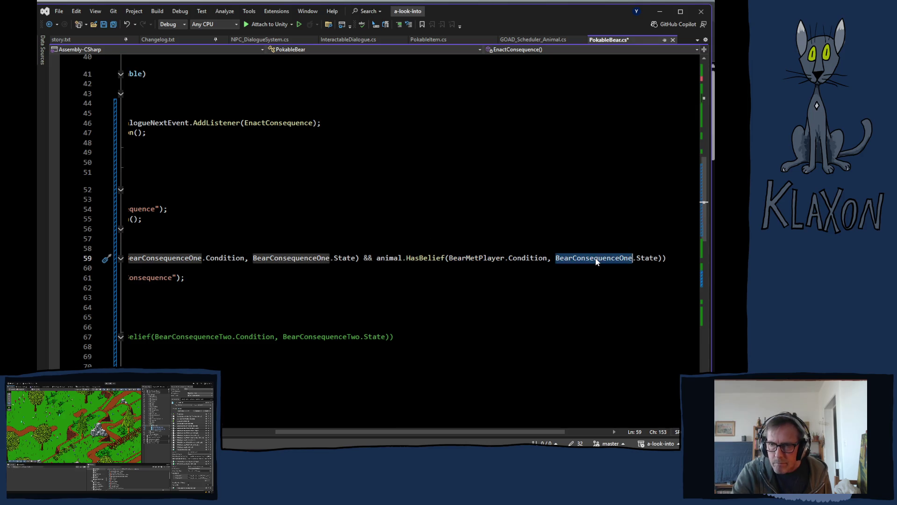
pyautogui.hotkey('ctrl', 'v')
# - Save PokableBear.cs and switch back to the Unity editor
pyautogui.hotkey('ctrl', 's')
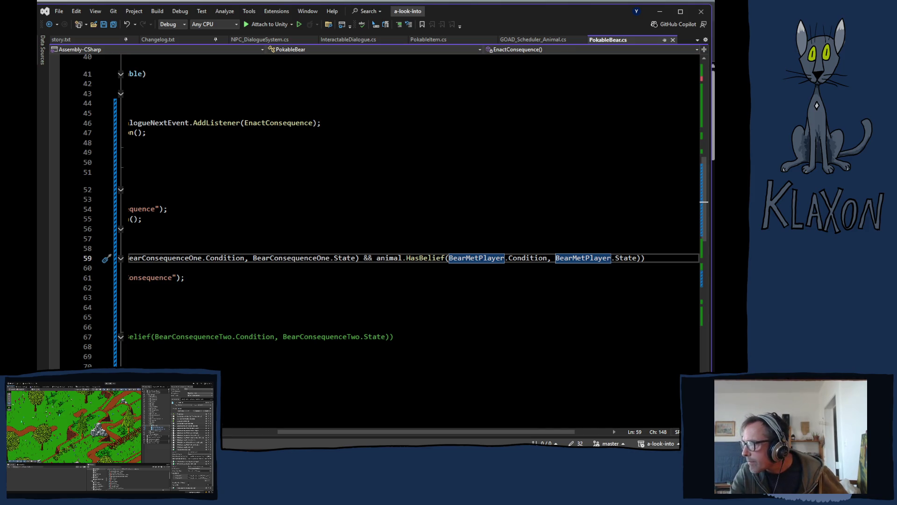
pyautogui.hotkey('alt', 'Tab')
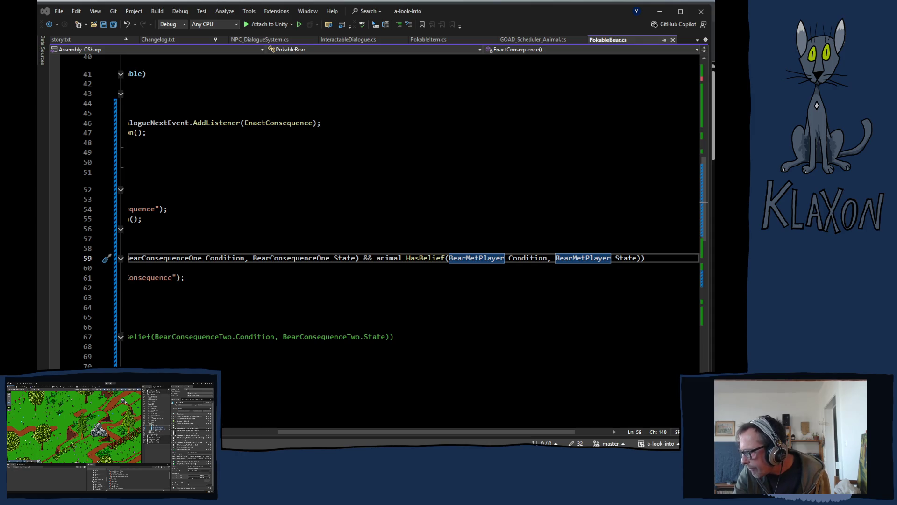
pyautogui.hotkey('alt', 'Tab')
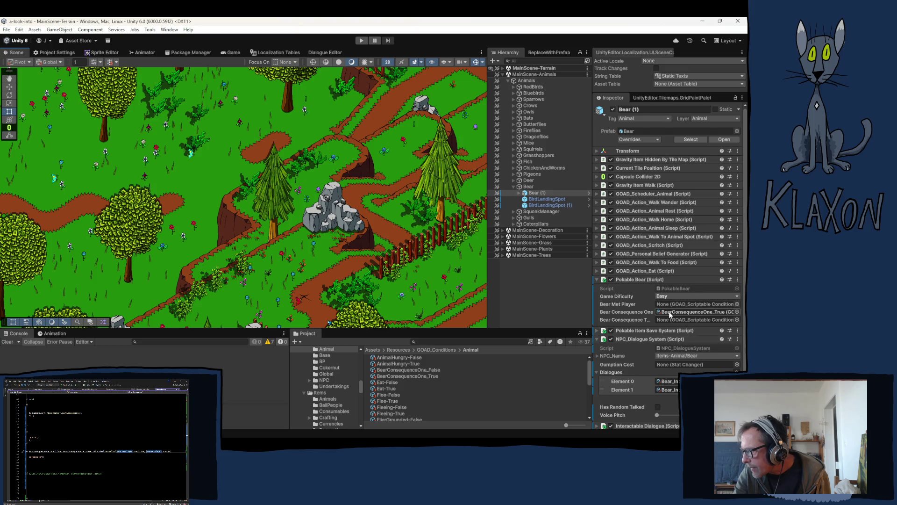
# - Drag HasMetPlayer_True from Resources/GOAD_Conditions/NPC into the Bear's Bear Met Player slot
pyautogui.click(669, 311)
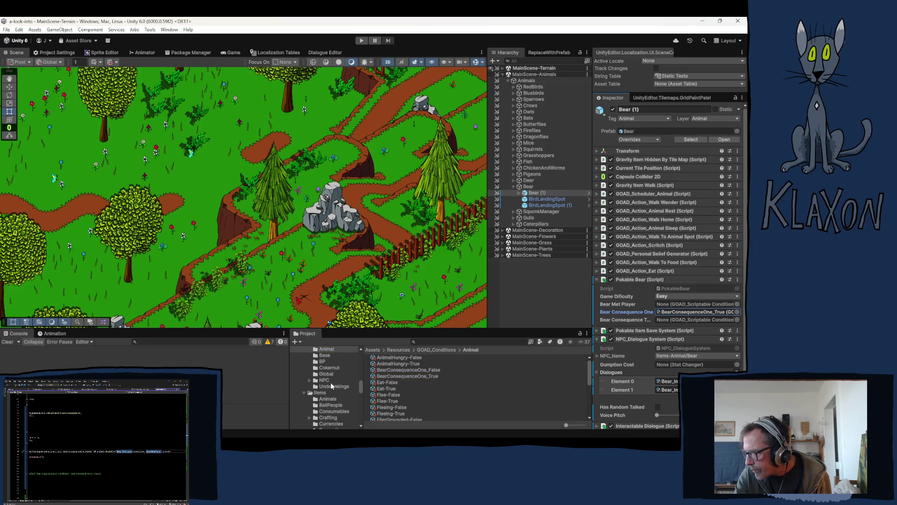
pyautogui.scroll(2, 324, 384)
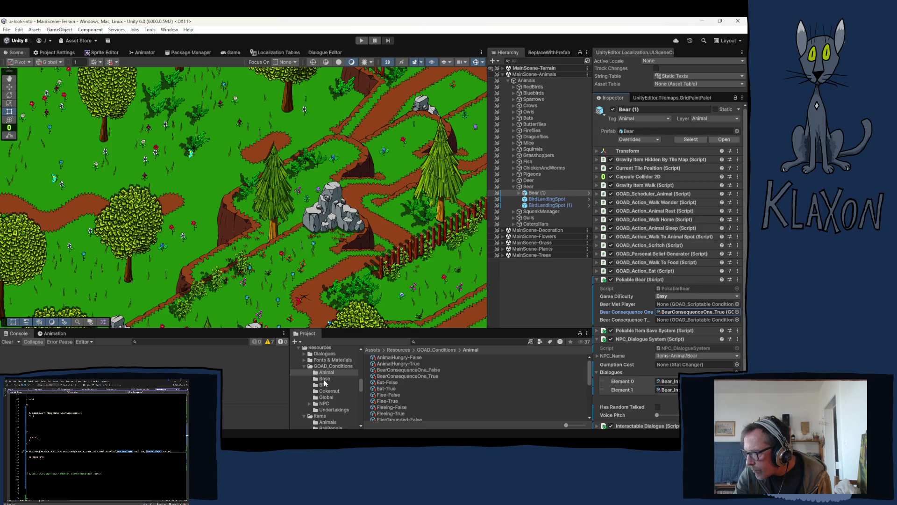
pyautogui.click(327, 397)
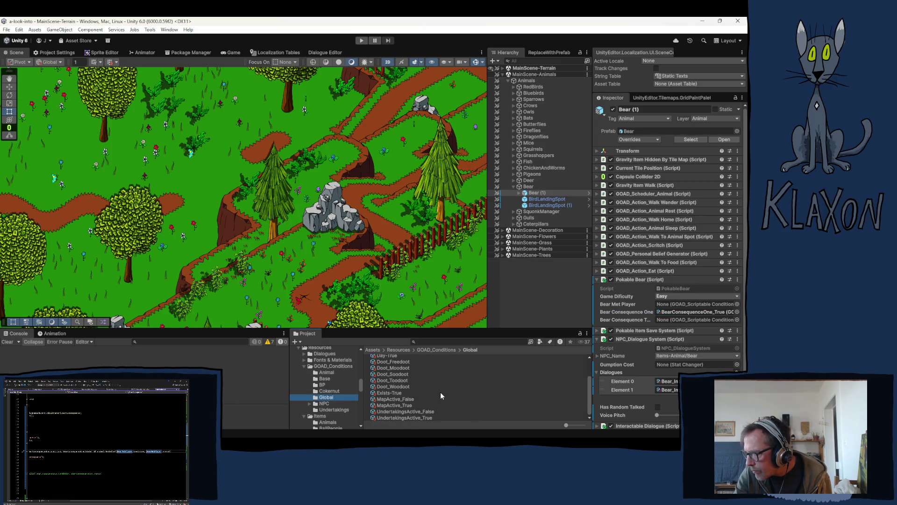
pyautogui.click(324, 403)
pyautogui.scroll(-5, 421, 389)
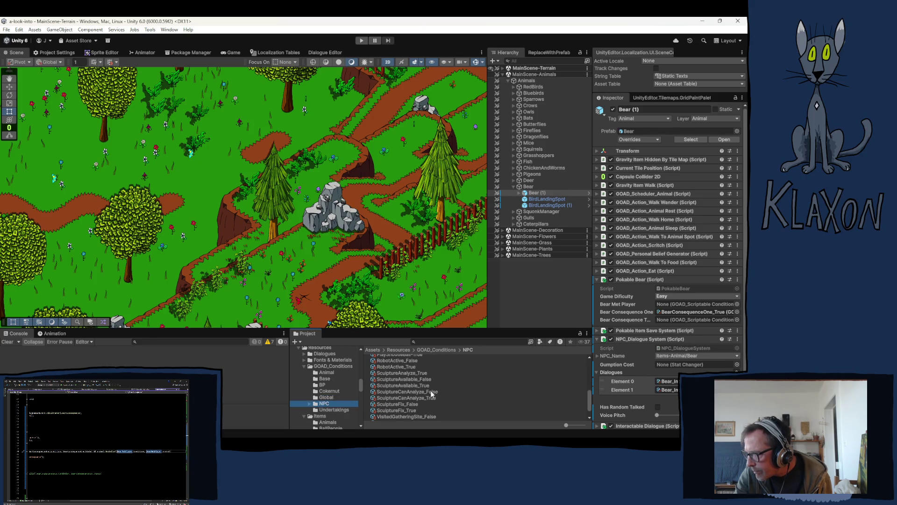
pyautogui.scroll(3, 428, 394)
pyautogui.moveTo(387, 394)
pyautogui.mouseDown()
pyautogui.moveTo(687, 312)
pyautogui.moveTo(695, 323)
pyautogui.moveTo(667, 306)
pyautogui.mouseUp()
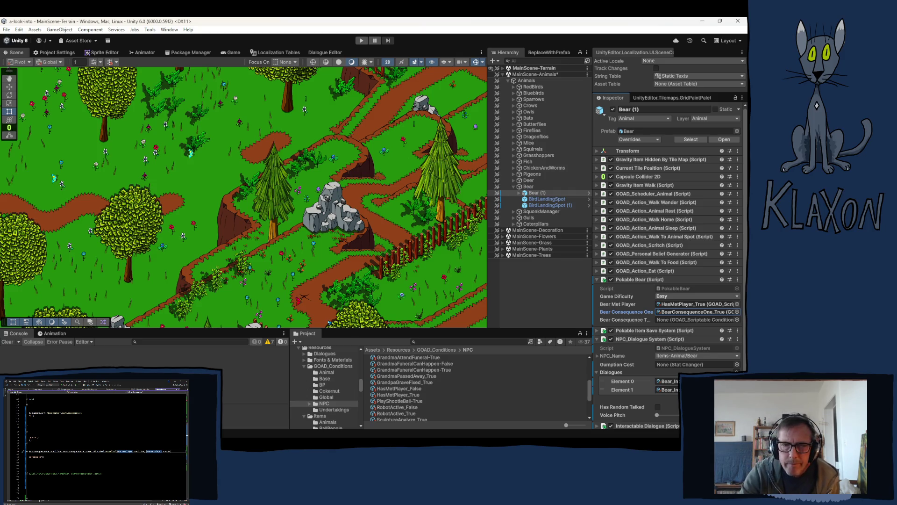
pyautogui.hotkey('alt', 'Tab')
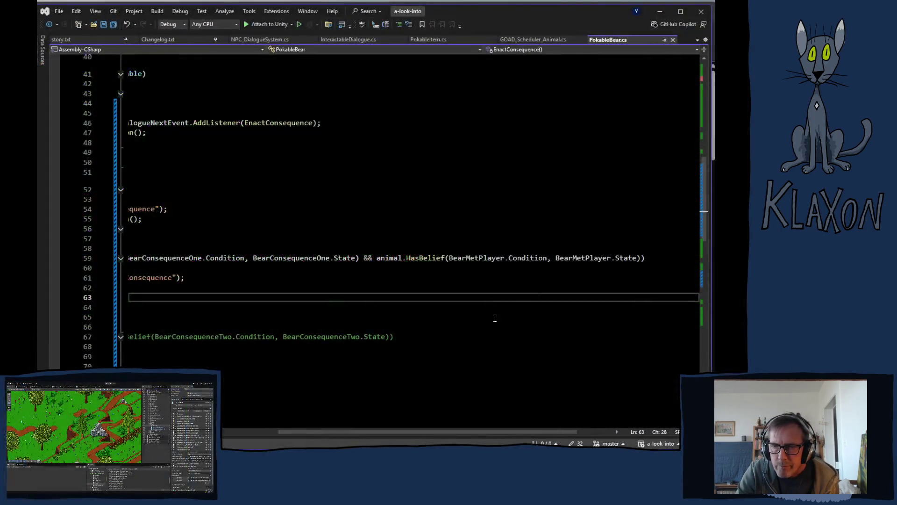
# - Select lines 59–66, the complete First Consequence if statement with its braces
pyautogui.moveTo(417, 432); pyautogui.dragTo(360, 431)
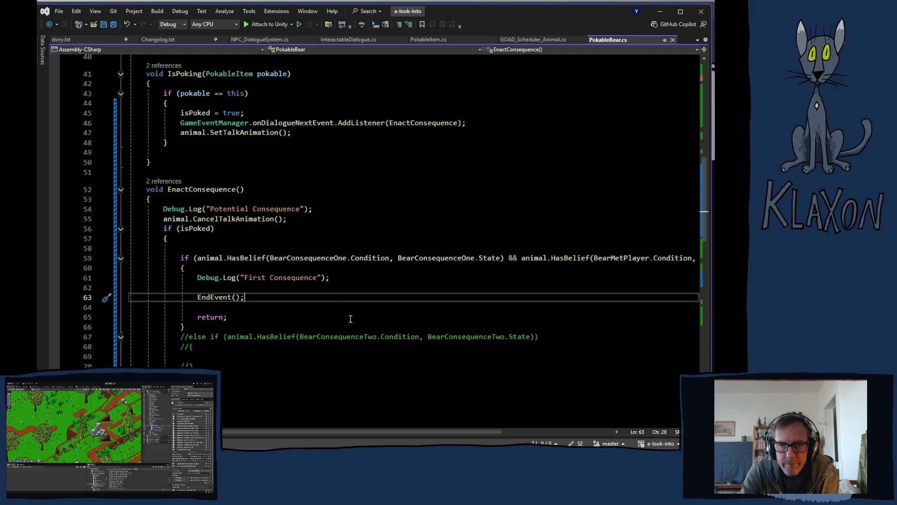
pyautogui.moveTo(181, 258)
pyautogui.mouseDown()
pyautogui.moveTo(218, 281)
pyautogui.moveTo(248, 325)
pyautogui.mouseUp()
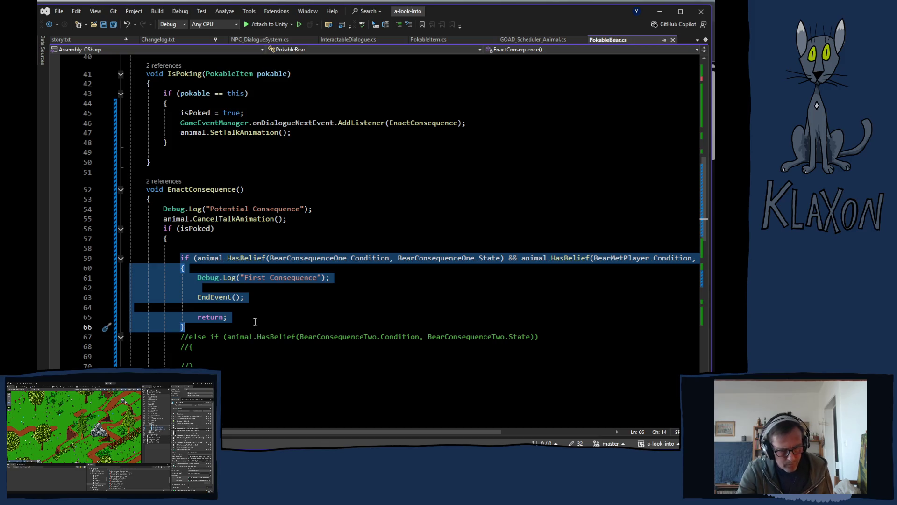
# - Paste a copy of the if-block below it and delete its BearConsequenceOne check and &&
pyautogui.click(255, 324)
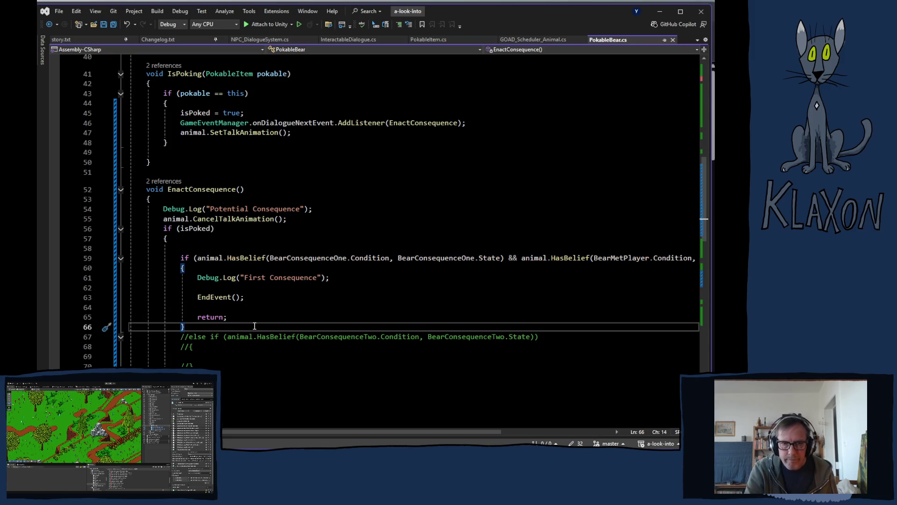
pyautogui.press('Return')
pyautogui.hotkey('ctrl', 'v')
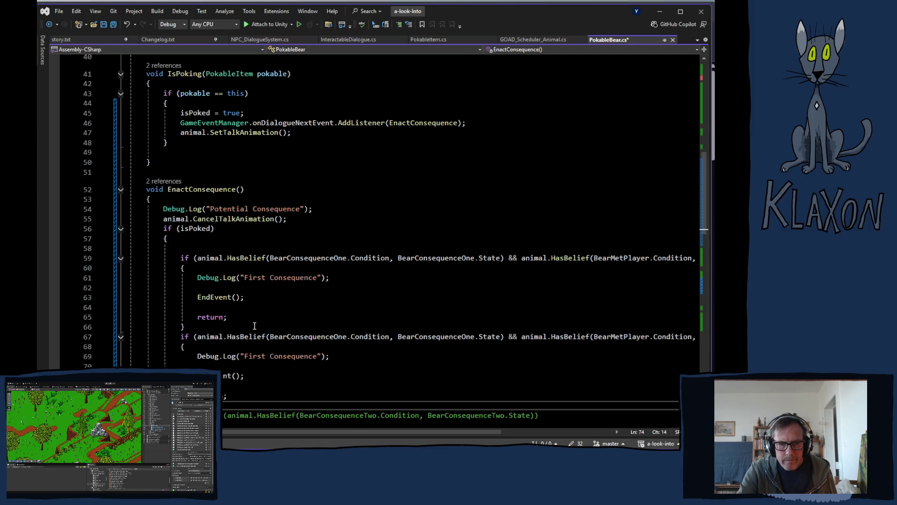
pyautogui.click(519, 337)
pyautogui.moveTo(518, 336); pyautogui.dragTo(197, 337)
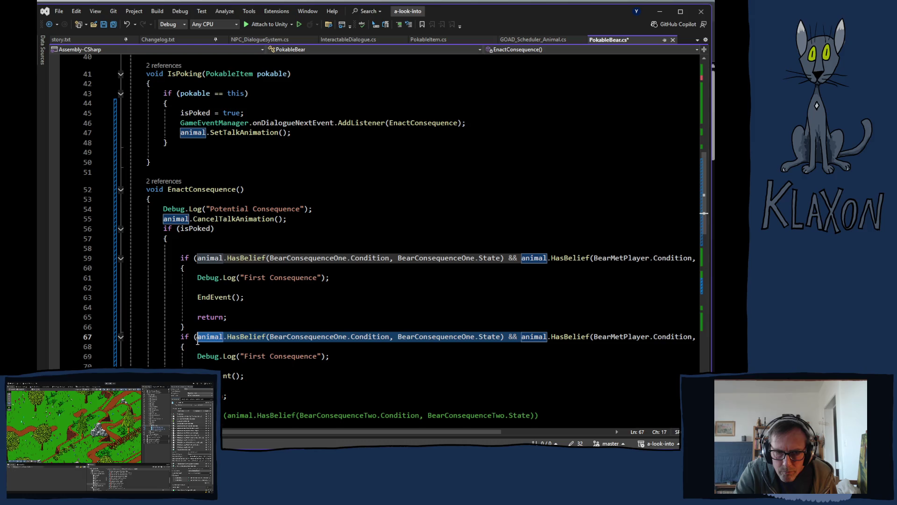
pyautogui.press('Delete')
# - Change the copied Debug.Log message to 'Warned Player'
pyautogui.click(246, 356)
pyautogui.moveTo(246, 358); pyautogui.dragTo(319, 364)
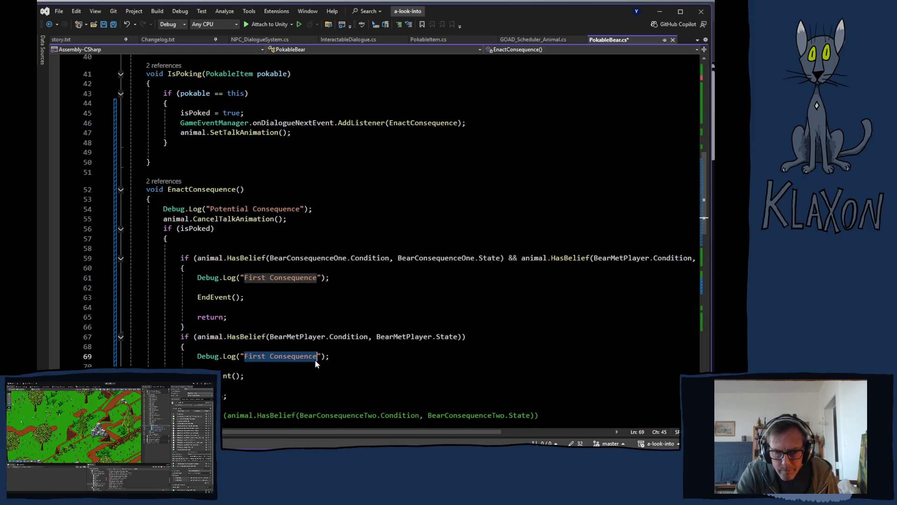
pyautogui.write('Warned')
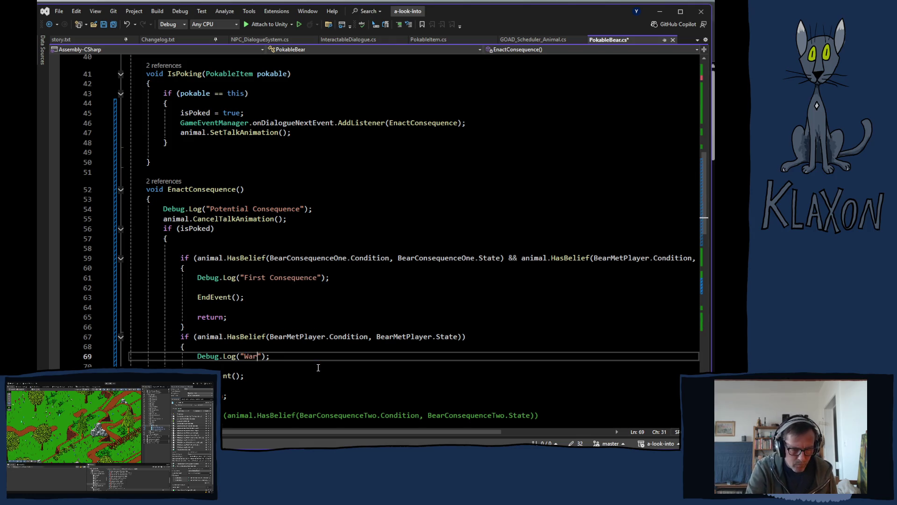
pyautogui.write(' Player')
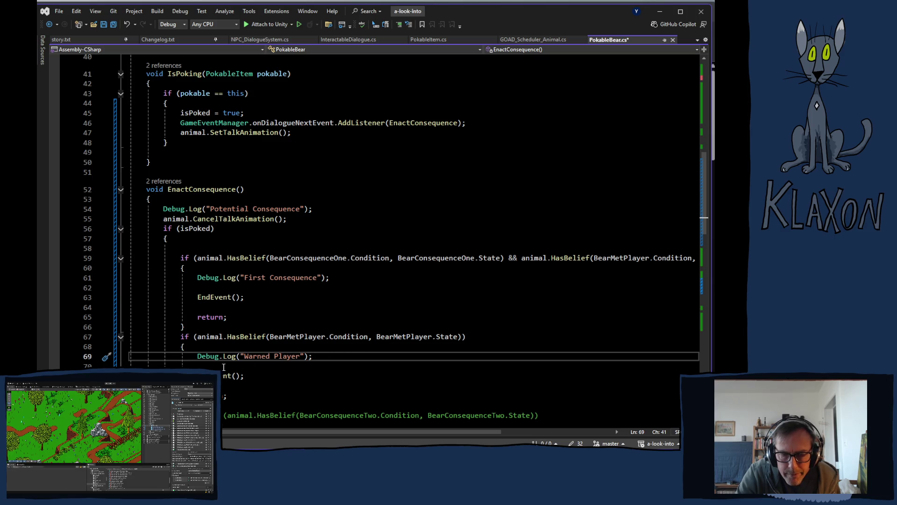
pyautogui.moveTo(239, 355)
pyautogui.scroll(-6, 474, 346)
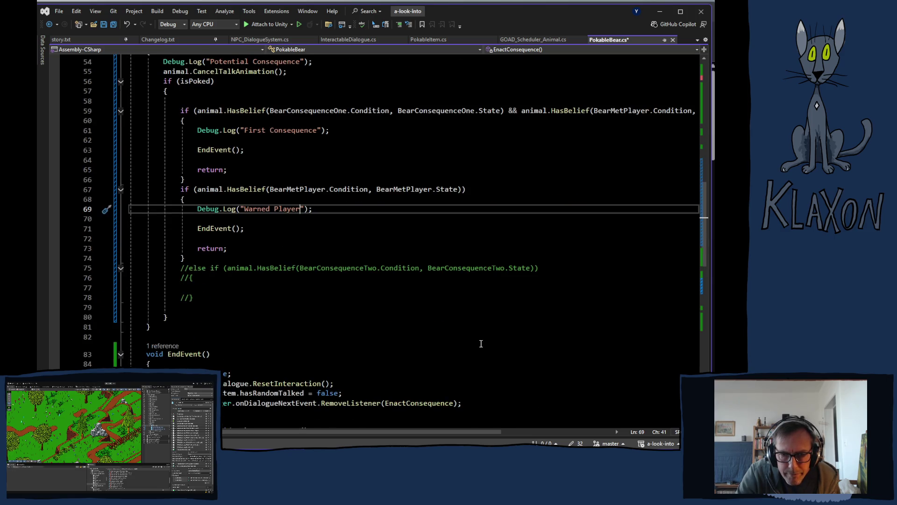
pyautogui.scroll(-10, 474, 346)
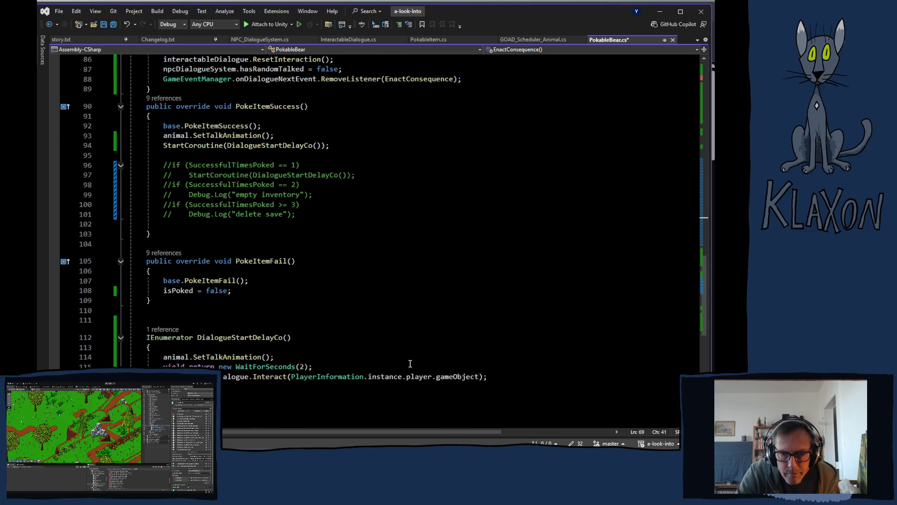
# - Change WaitForSeconds(2) to WaitForSeconds(1) on line 115, save, and return to Unity
pyautogui.click(300, 367)
pyautogui.write('1')
pyautogui.hotkey('ctrl', 's')
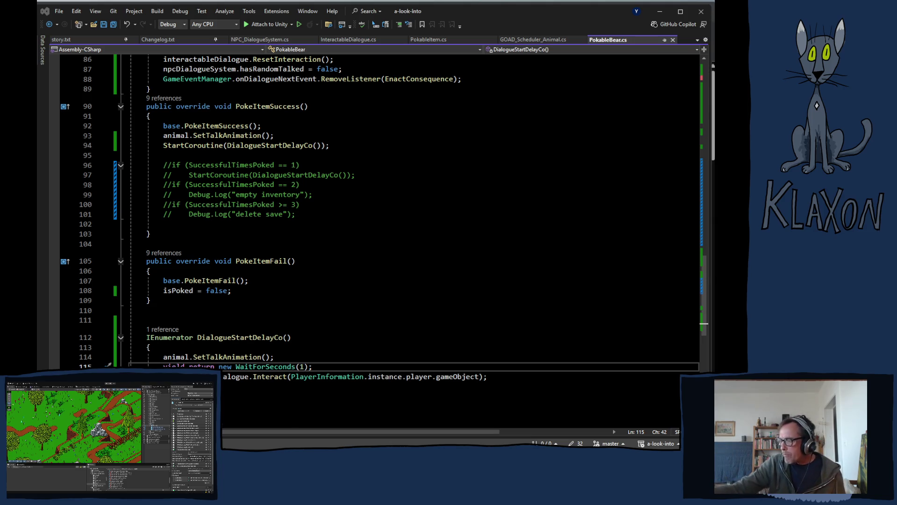
pyautogui.hotkey('alt', 'Tab')
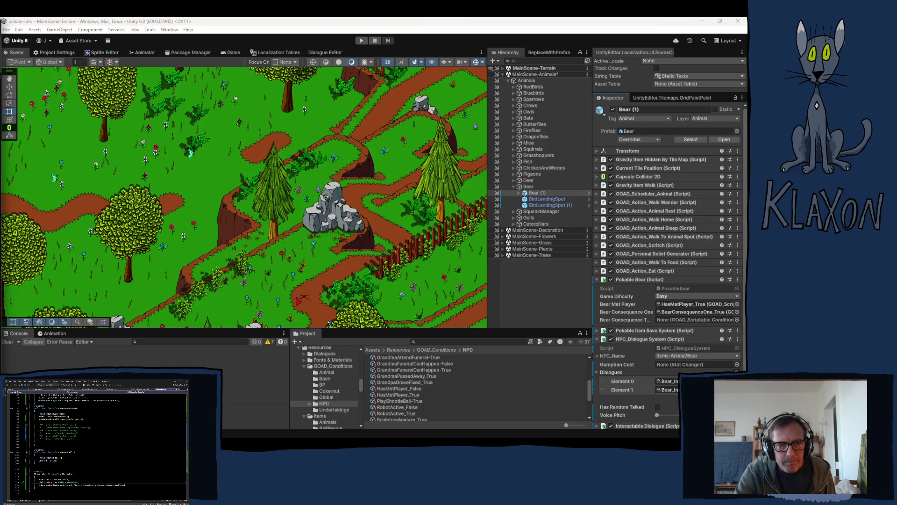
# - Enter play mode from the Unity toolbar to reach the version 0.06.11 main menu
pyautogui.click(262, 25)
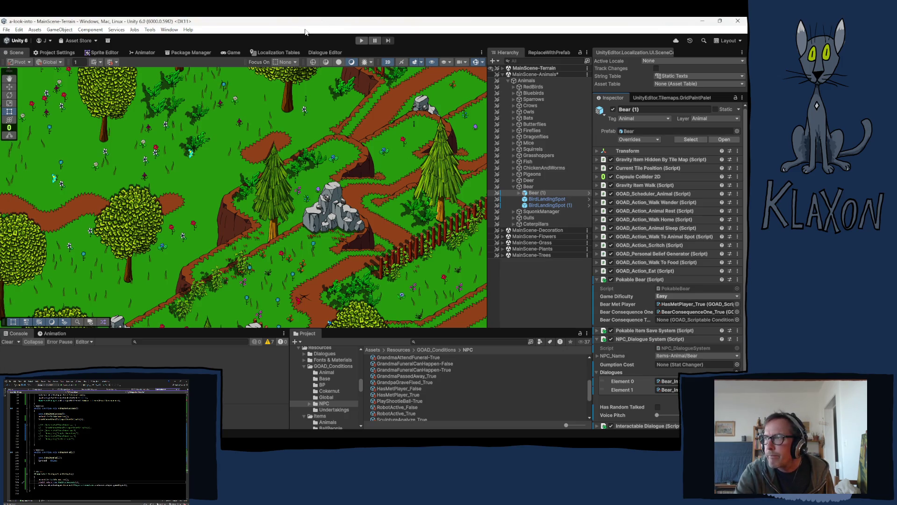
pyautogui.click(363, 41)
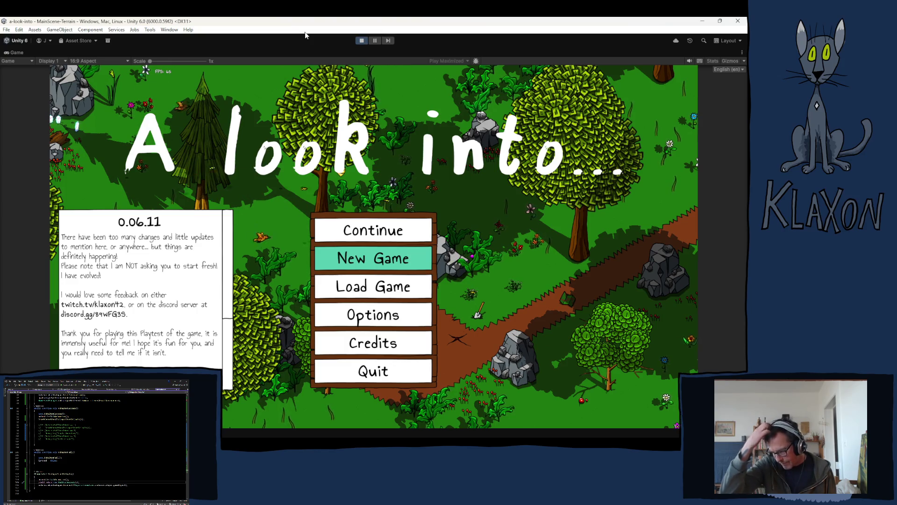
# - Start and confirm a new game, accept the character, and walk east
pyautogui.click(380, 265)
pyautogui.click(341, 304)
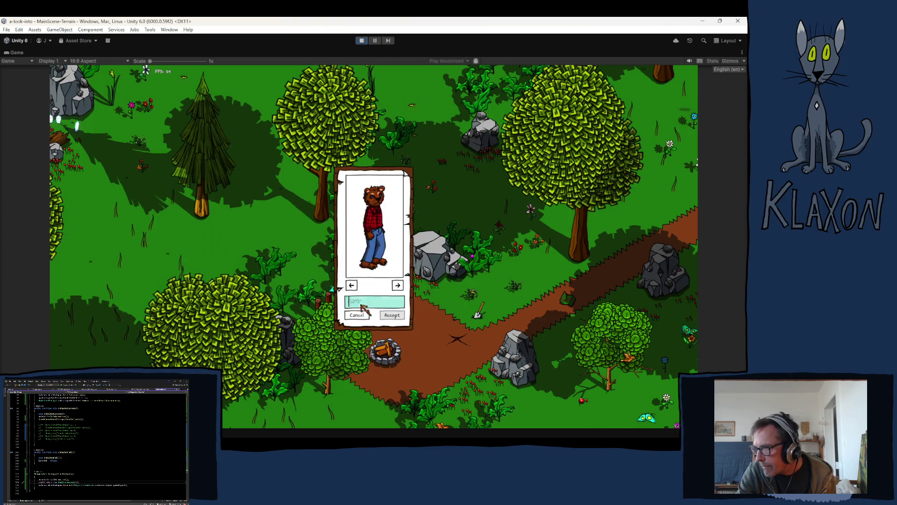
pyautogui.click(393, 315)
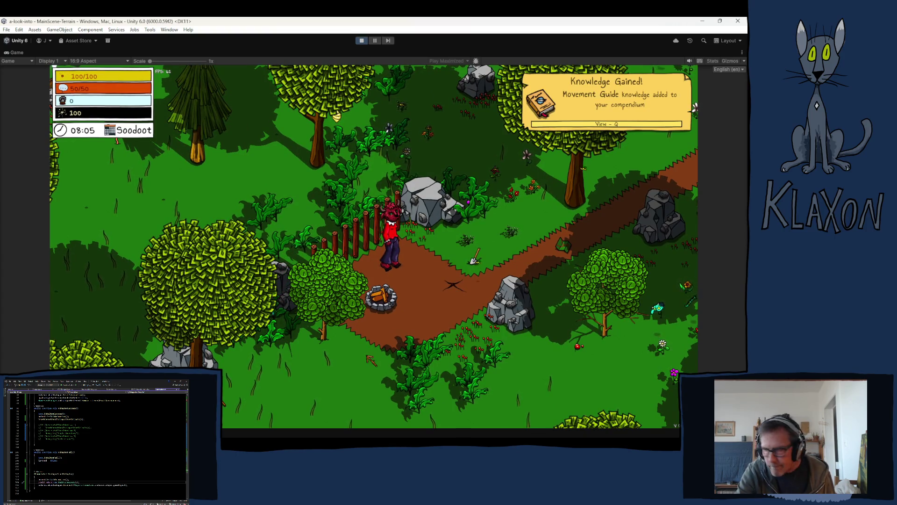
pyautogui.press('d')
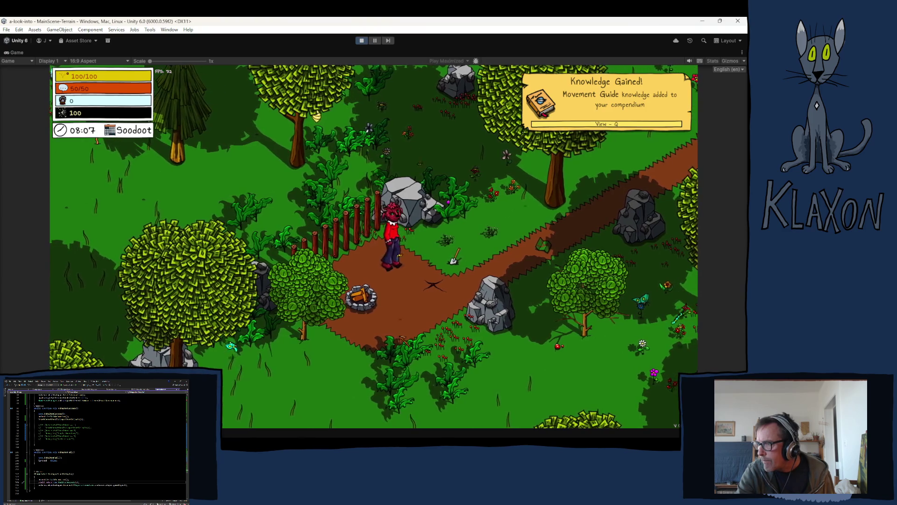
# - Add Poking Stick III to the player via the debug item list
pyautogui.click(235, 415)
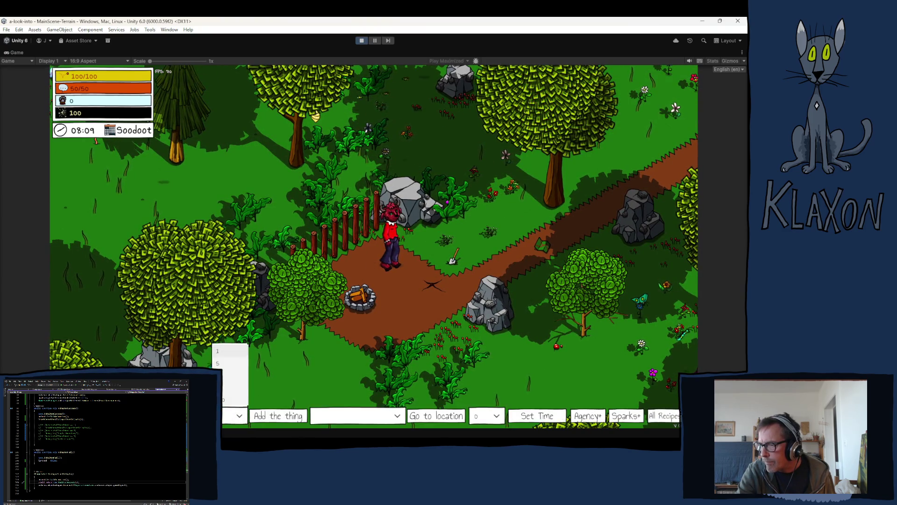
pyautogui.scroll(-5, 159, 342)
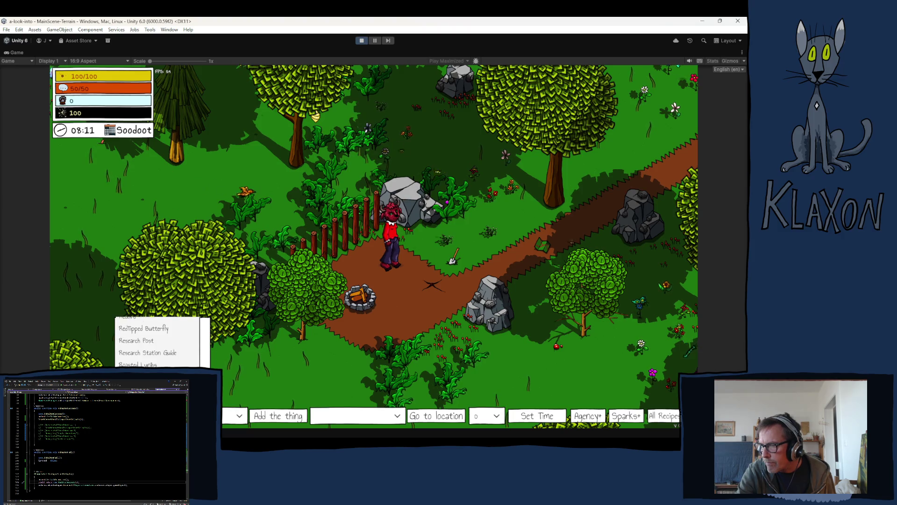
pyautogui.scroll(3, 161, 362)
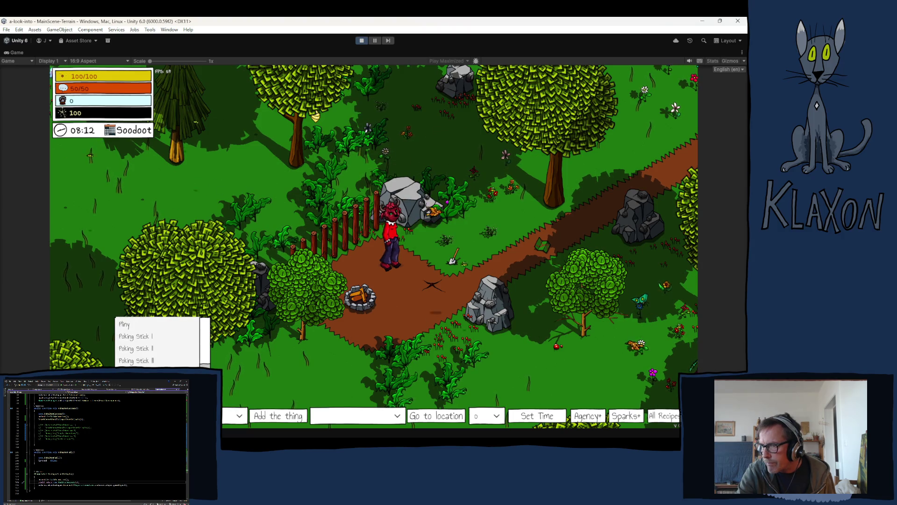
pyautogui.click(163, 361)
pyautogui.click(281, 418)
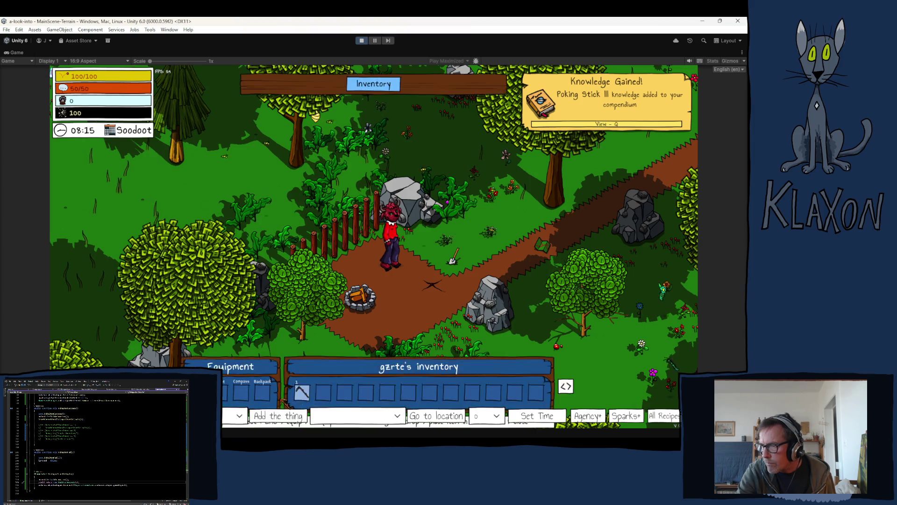
# - Teleport the player to the Bear Den
pyautogui.click(397, 415)
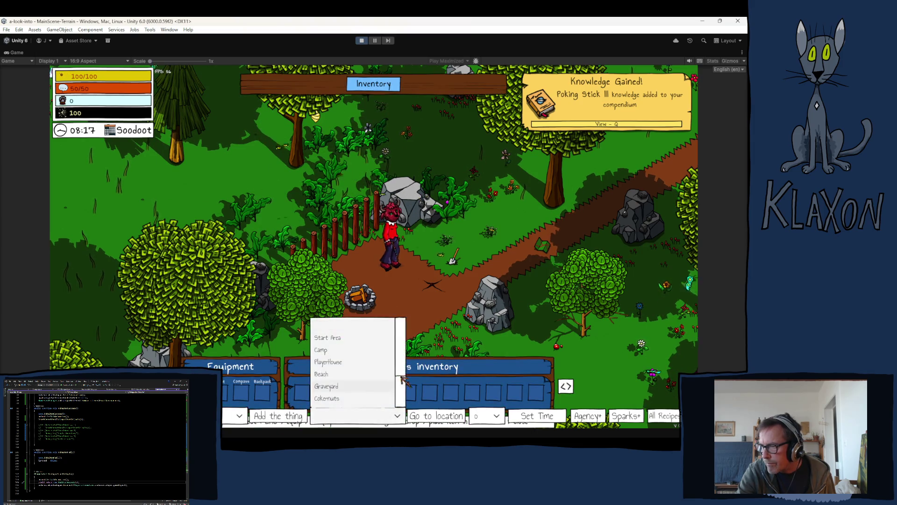
pyautogui.scroll(-2, 340, 381)
pyautogui.click(345, 392)
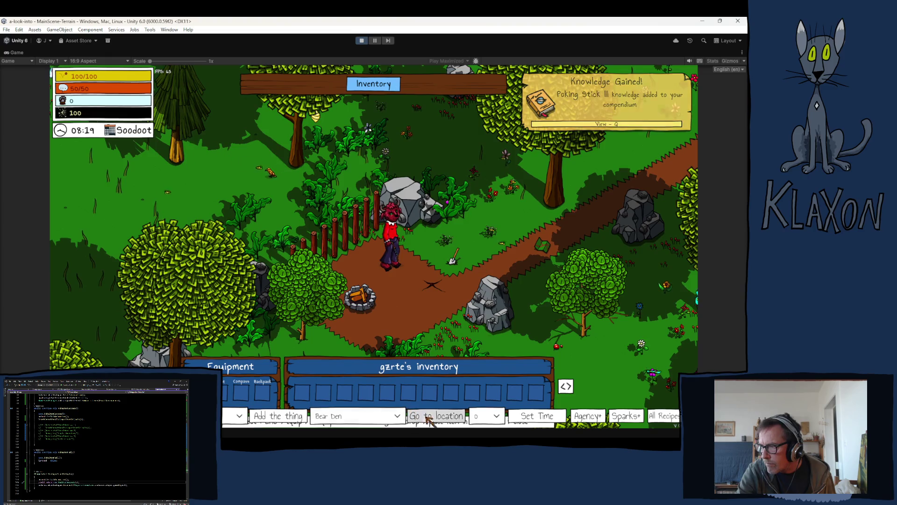
pyautogui.click(429, 416)
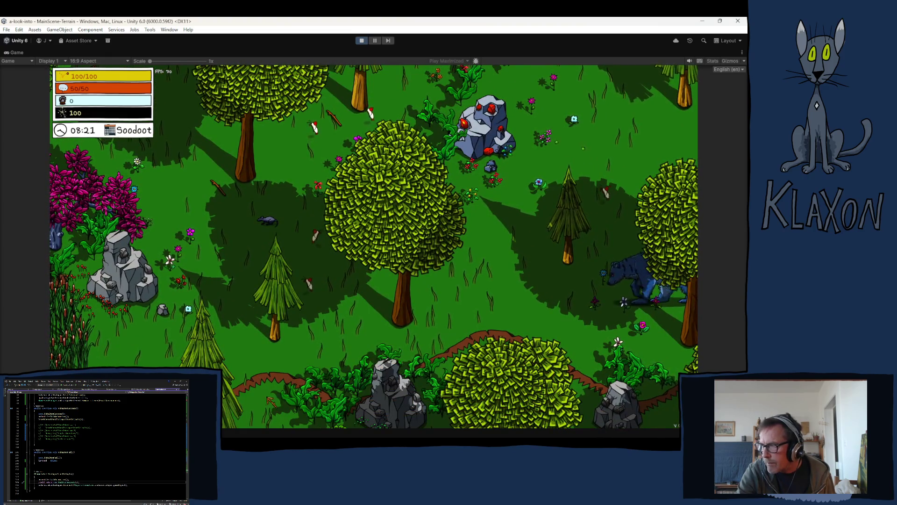
# - Walk up to the bear, poke it through the minigame and dialogue, and check the Console log
pyautogui.press('d')
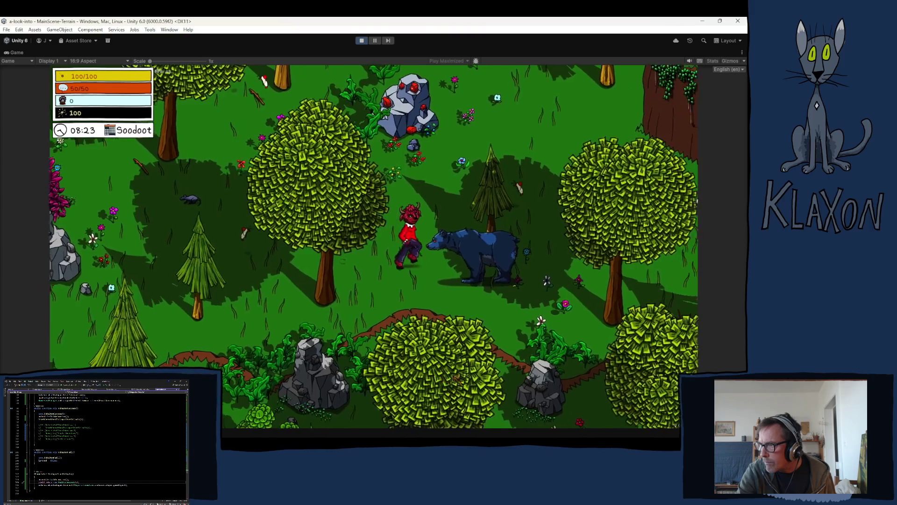
pyautogui.press('d')
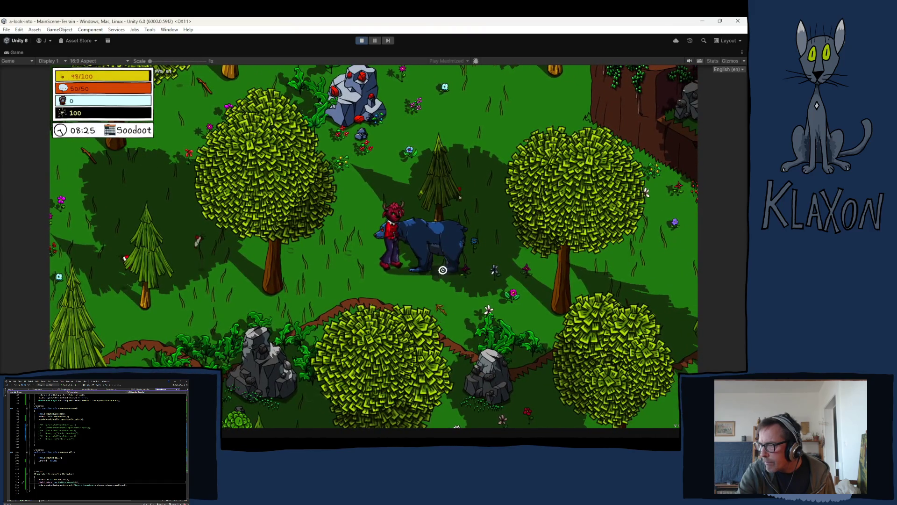
pyautogui.press('e')
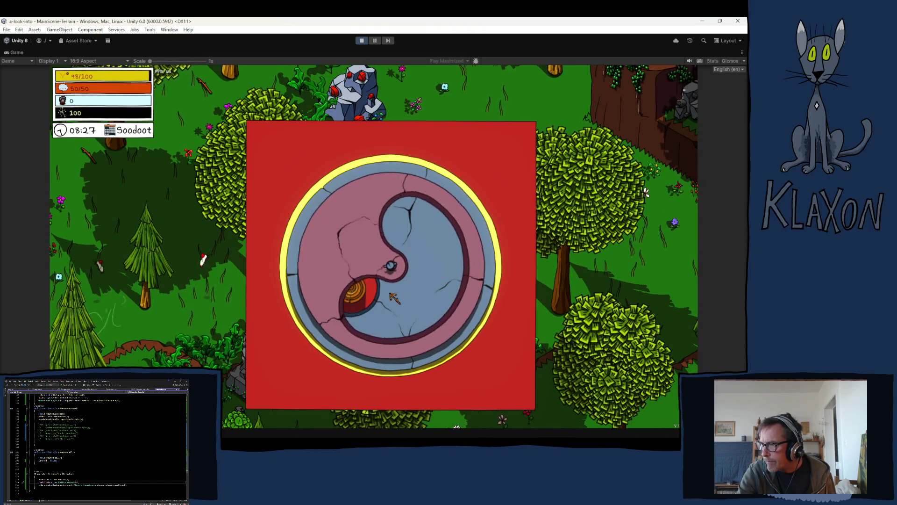
pyautogui.press('space')
pyautogui.press('space')
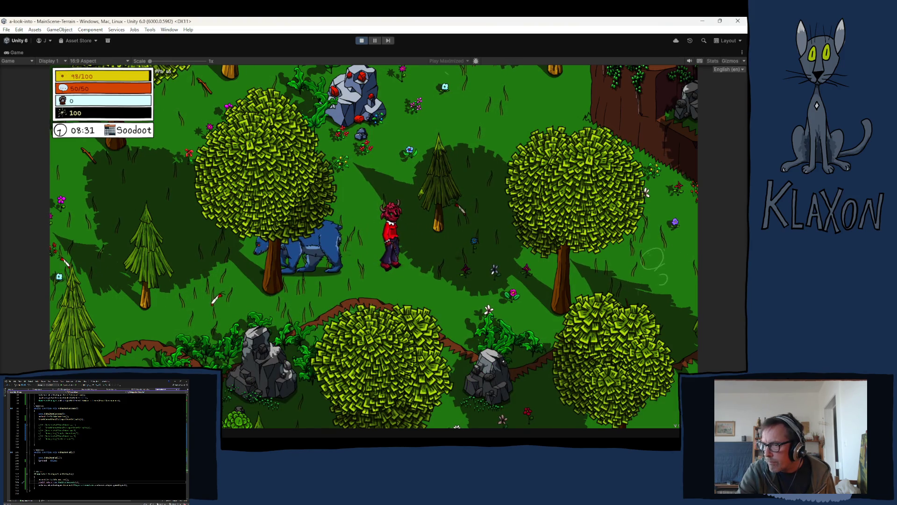
pyautogui.hotkey('ctrl', 'shift', 'c')
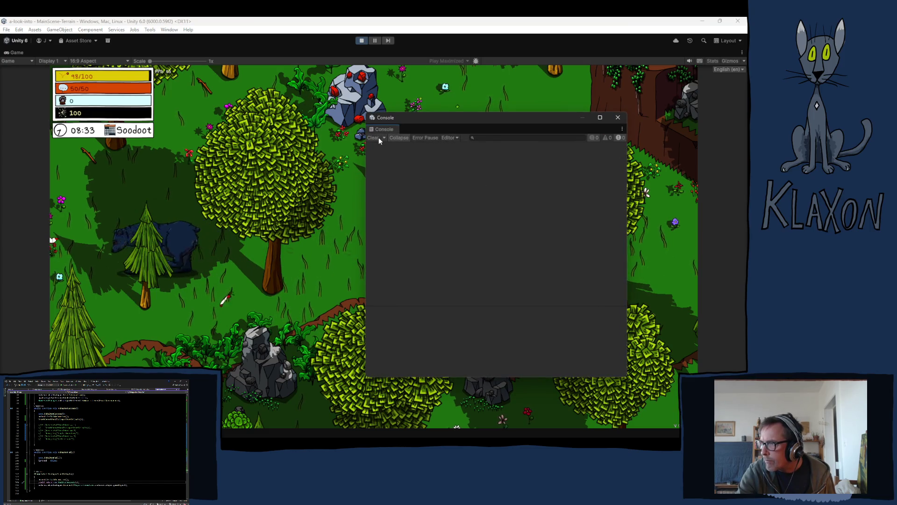
pyautogui.click(618, 117)
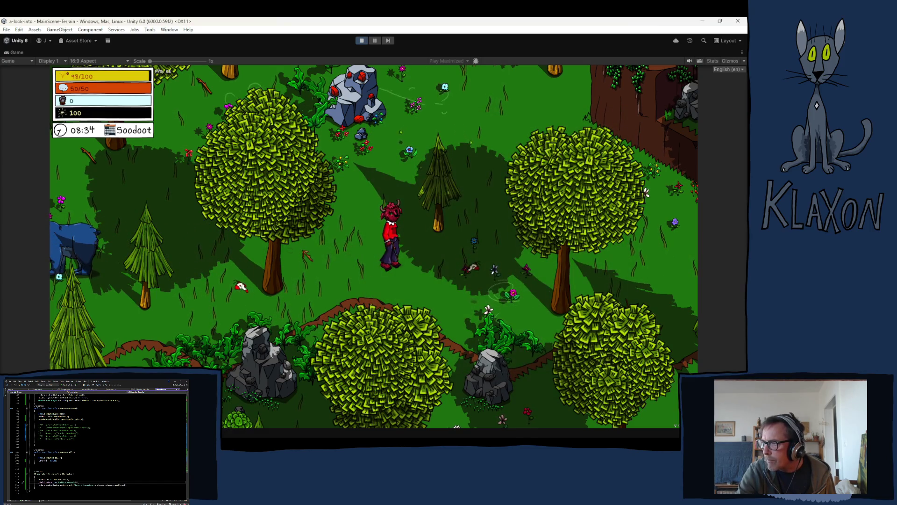
# - Follow the bear, poke it a second time through the encounter, then stop play mode
pyautogui.press('a')
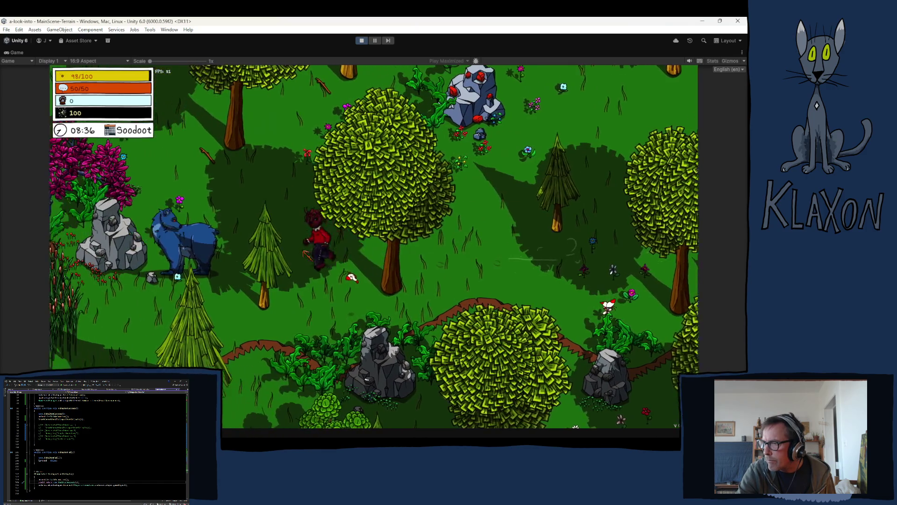
pyautogui.press('a')
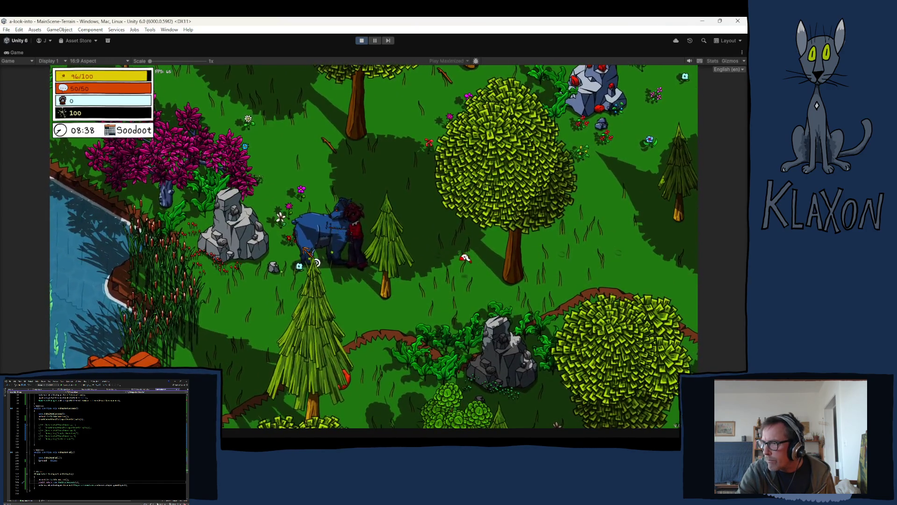
pyautogui.click(307, 250)
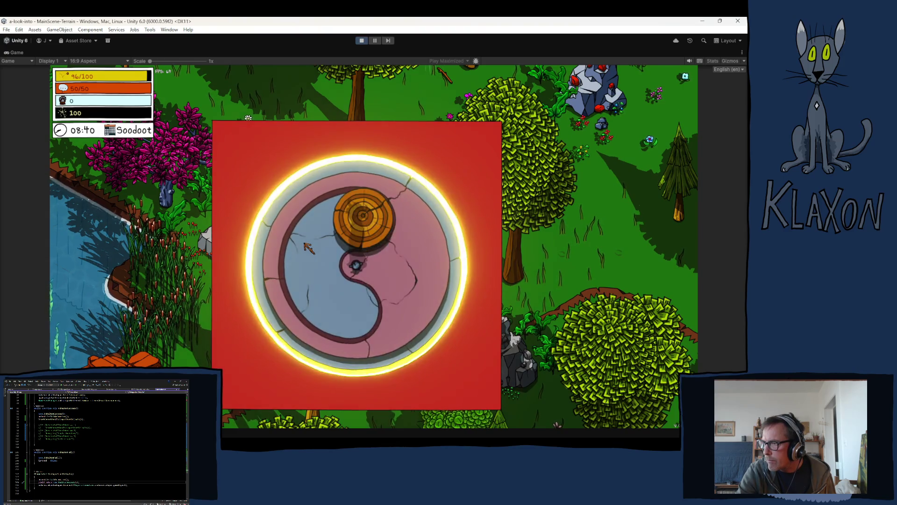
pyautogui.click(309, 247)
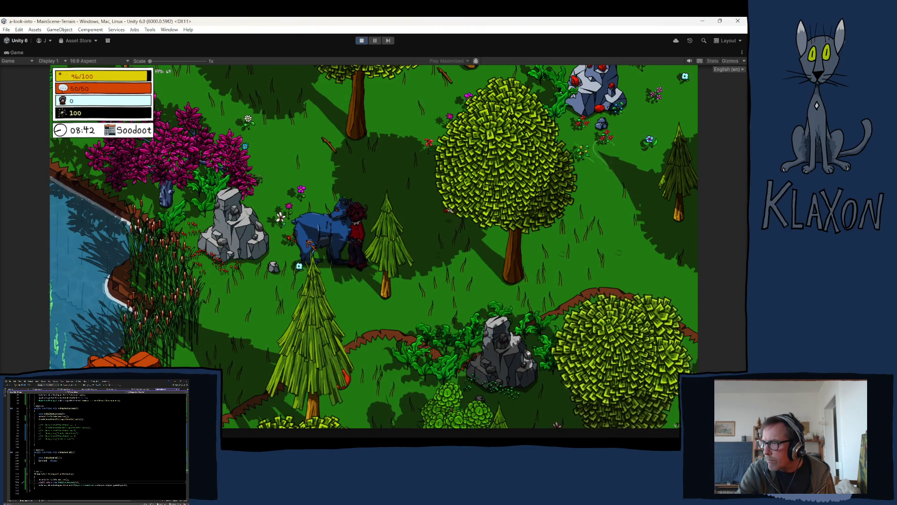
pyautogui.click(309, 243)
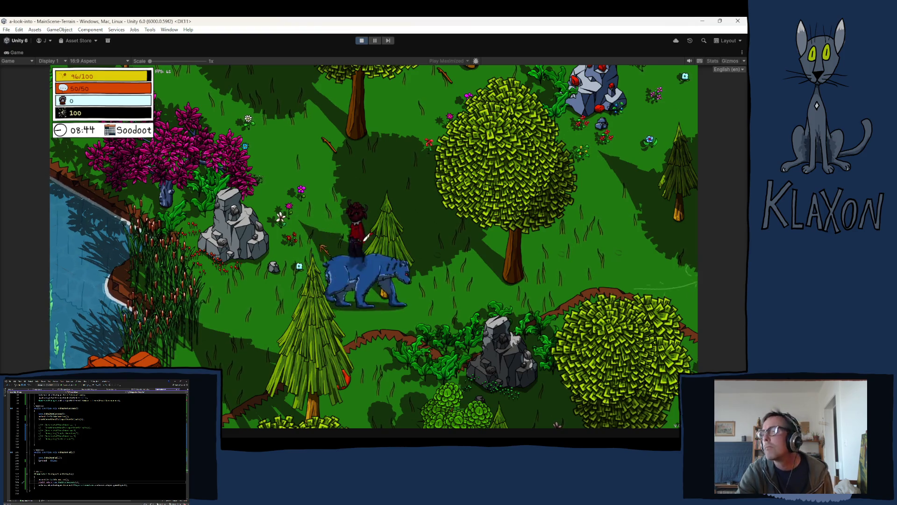
pyautogui.click(361, 41)
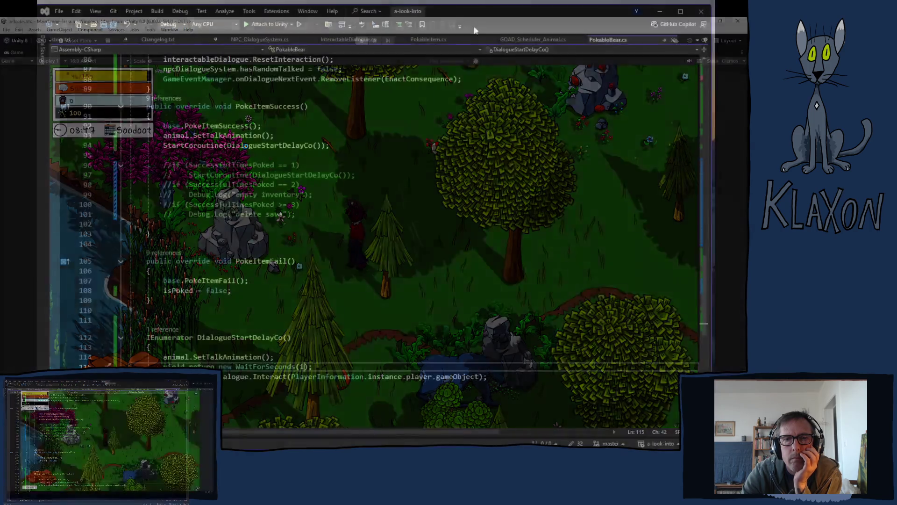
# - Review PokableBear.cs's EnactConsequence and IsPoking code, then bring up the YouTube 'Ethiopiques Vol 4' playlist window
pyautogui.scroll(11, 513, 357)
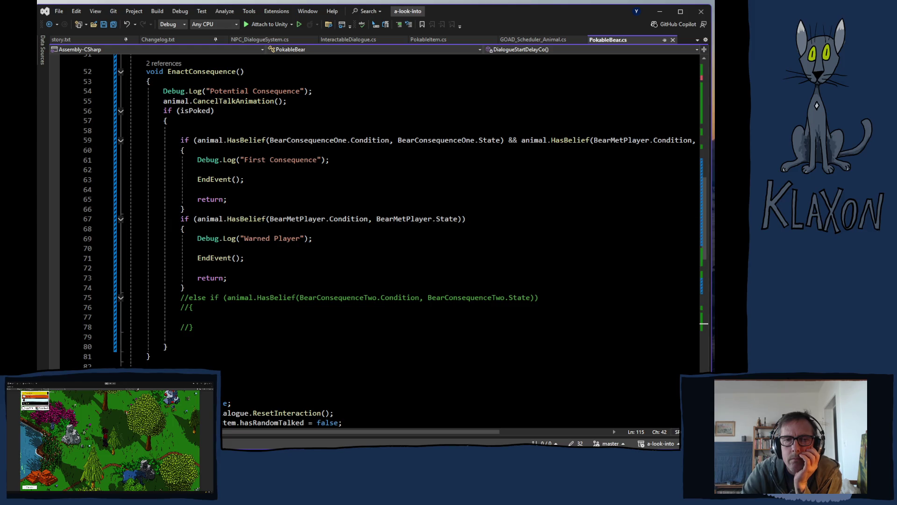
pyautogui.scroll(4, 273, 277)
pyautogui.scroll(2, 372, 313)
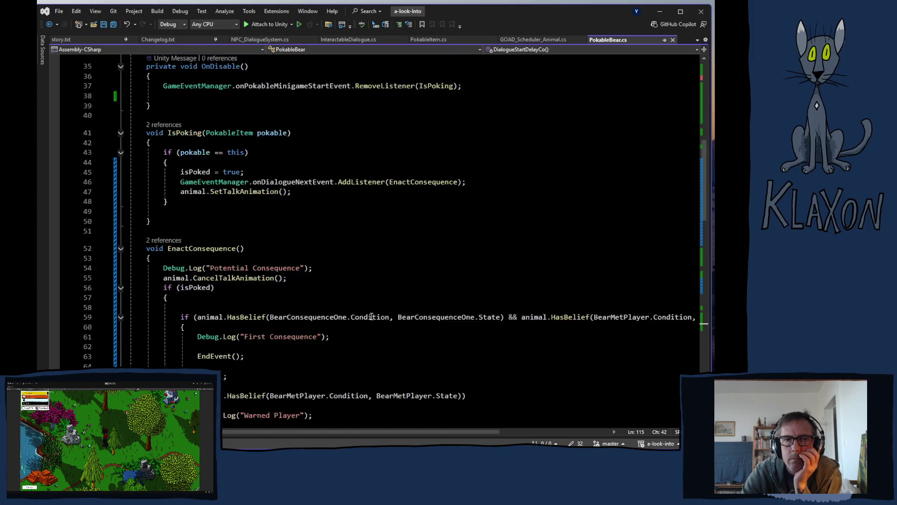
pyautogui.scroll(2, 372, 317)
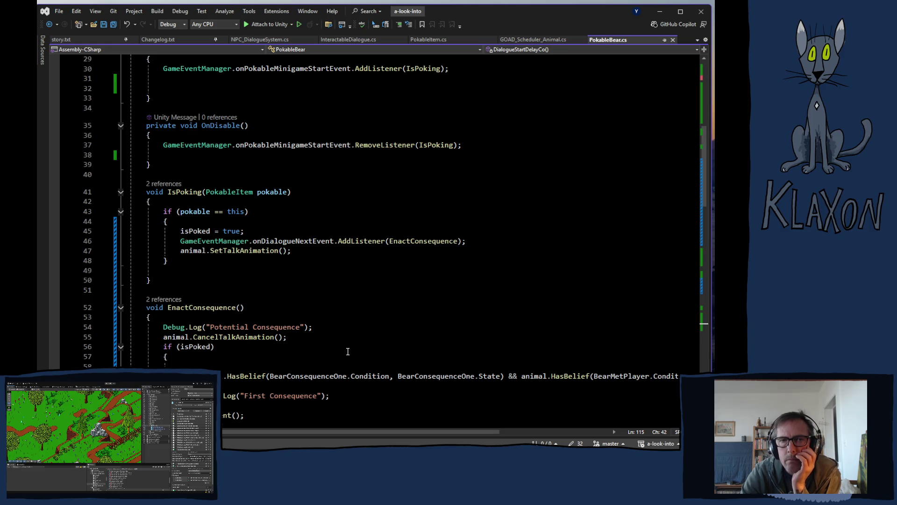
pyautogui.hotkey('alt', 'Tab')
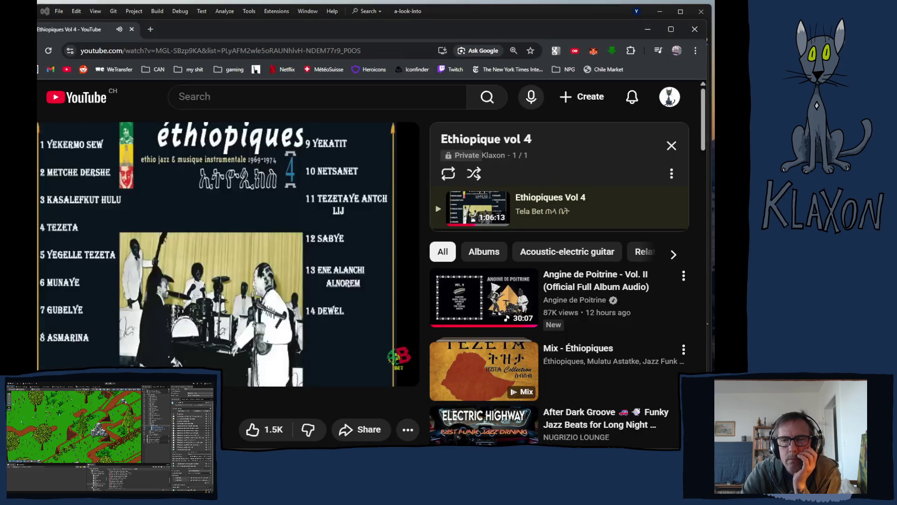
pyautogui.moveTo(339, 302)
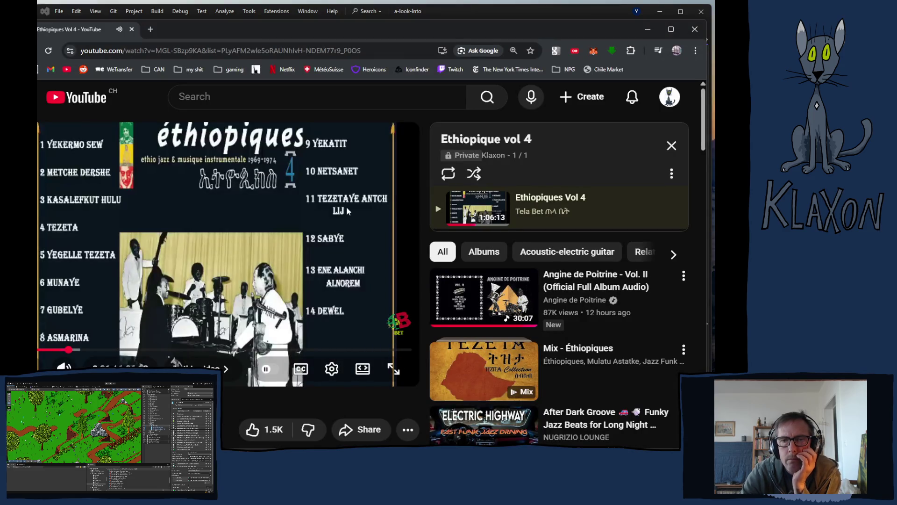
pyautogui.click(228, 349)
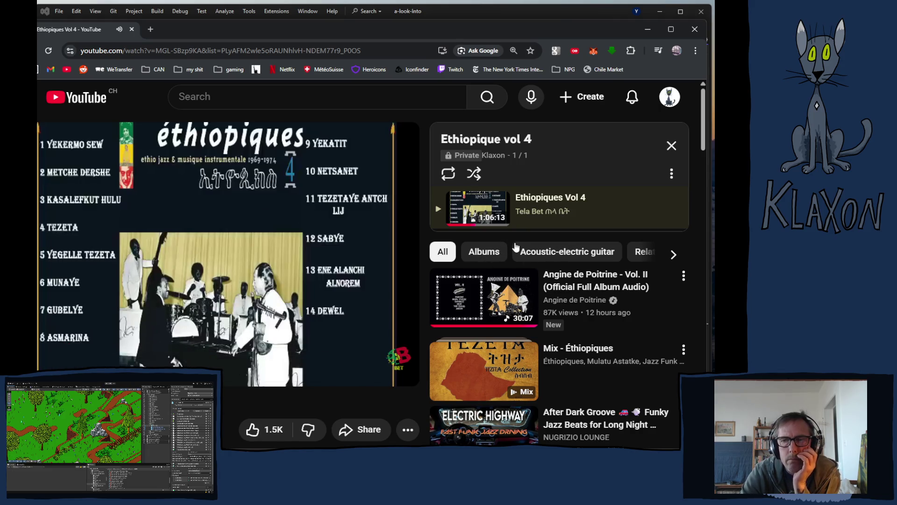
pyautogui.moveTo(519, 227)
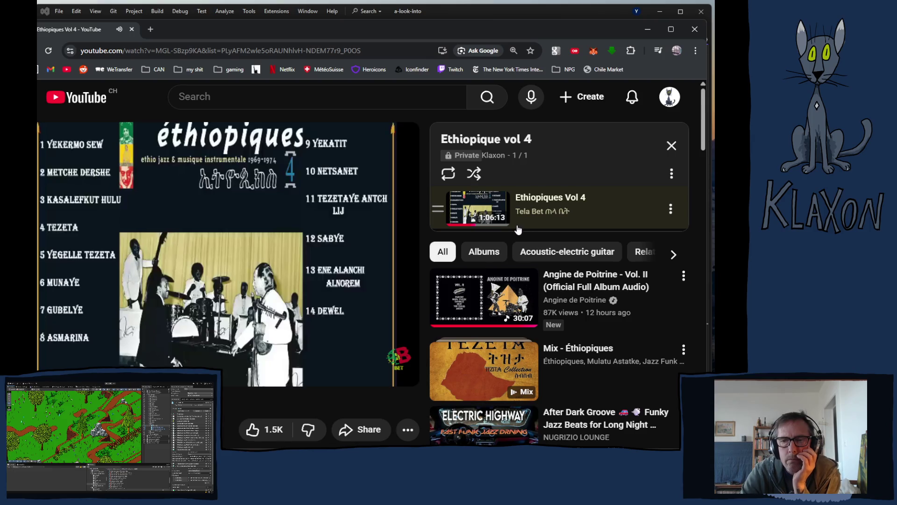